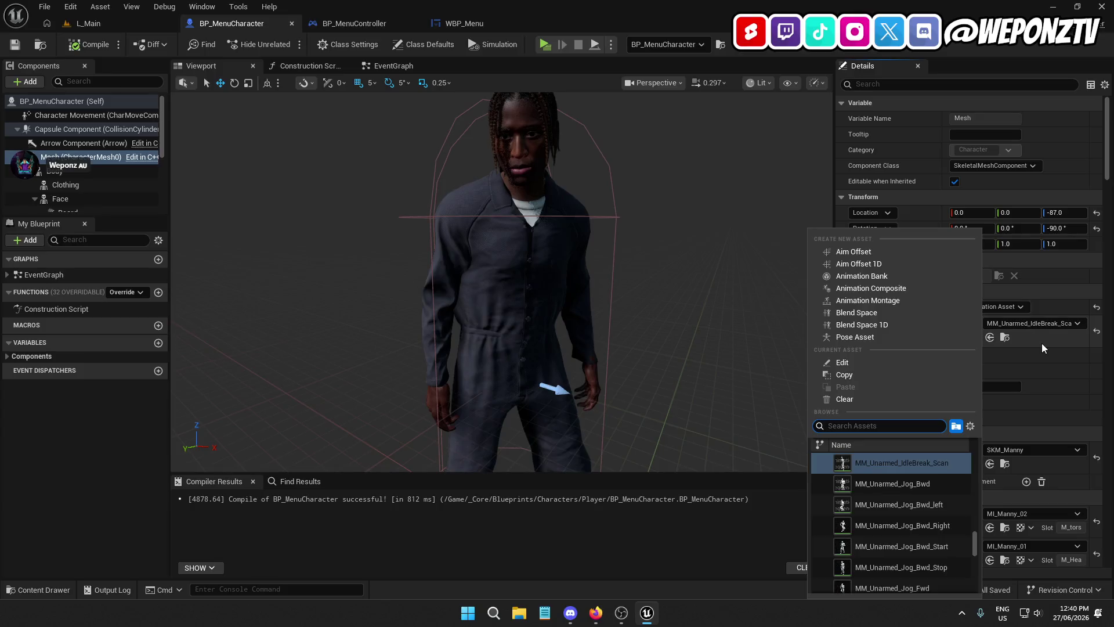
- Make BP_MenuCharacter's mesh play MM_Unarmed_Idle_Ready, then compile and save the blueprint
text(idle)
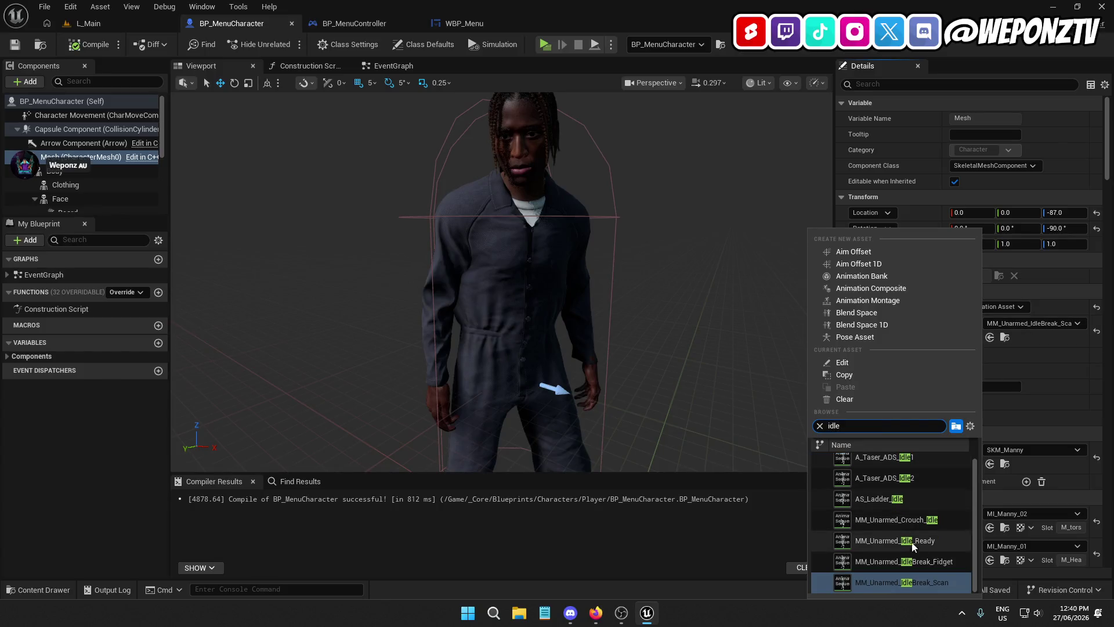
click(931, 539)
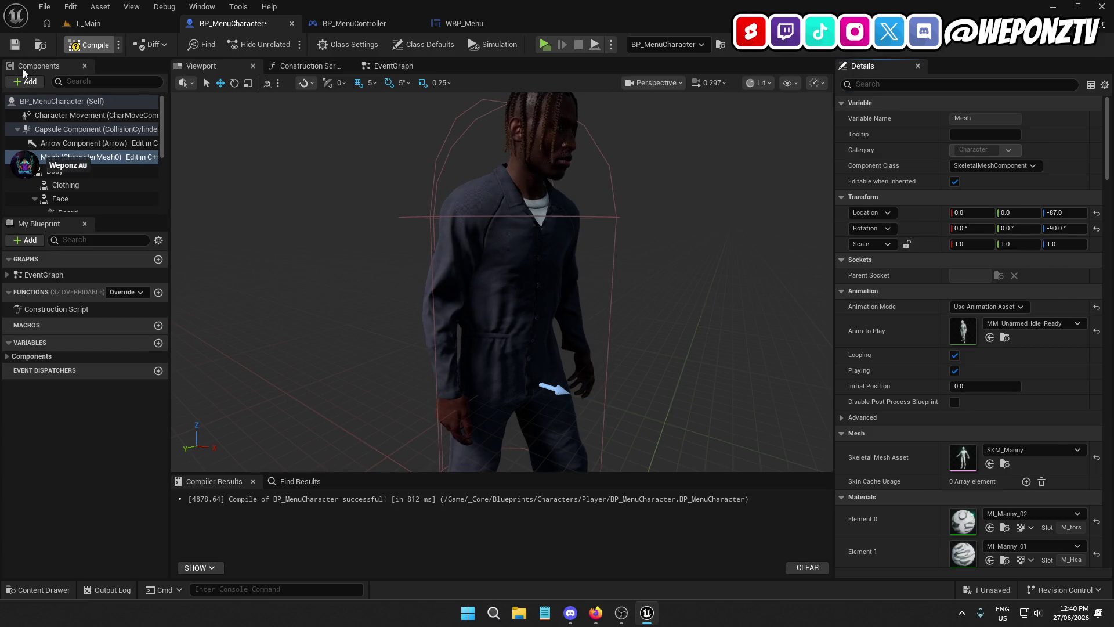
click(15, 44)
- Back in L_Main, run a standalone preview of the prisoner facing the wall
click(88, 23)
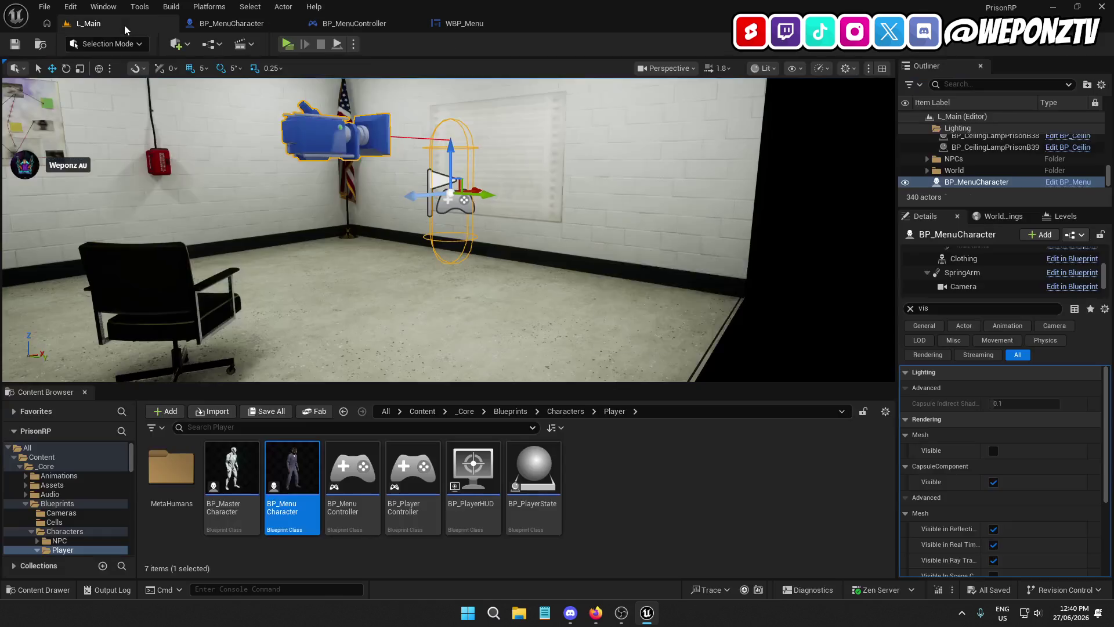
click(287, 44)
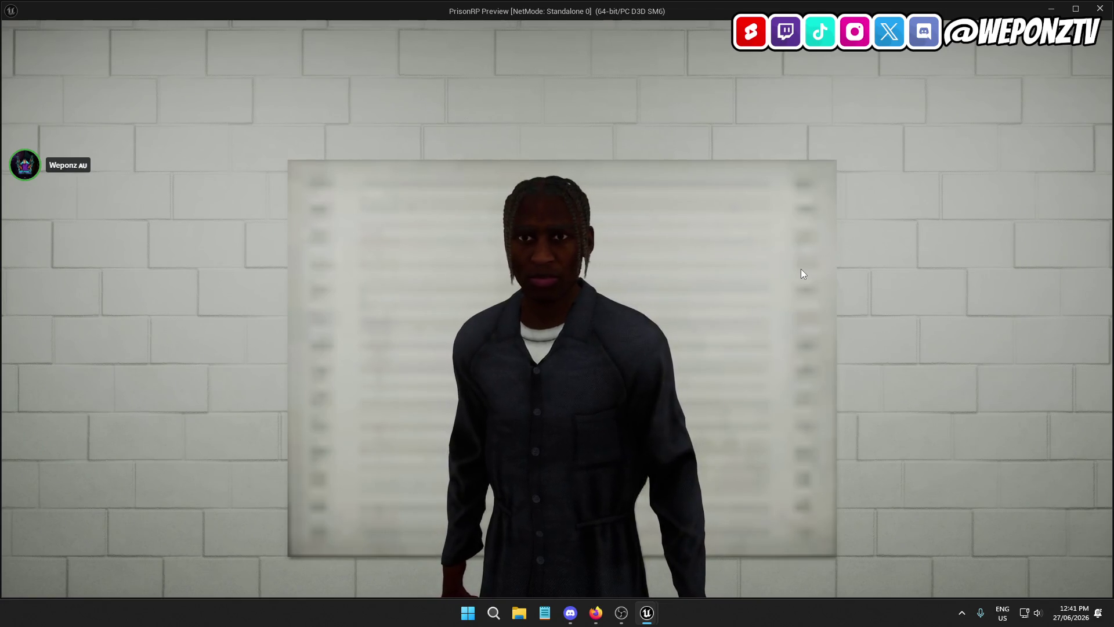
key(Escape)
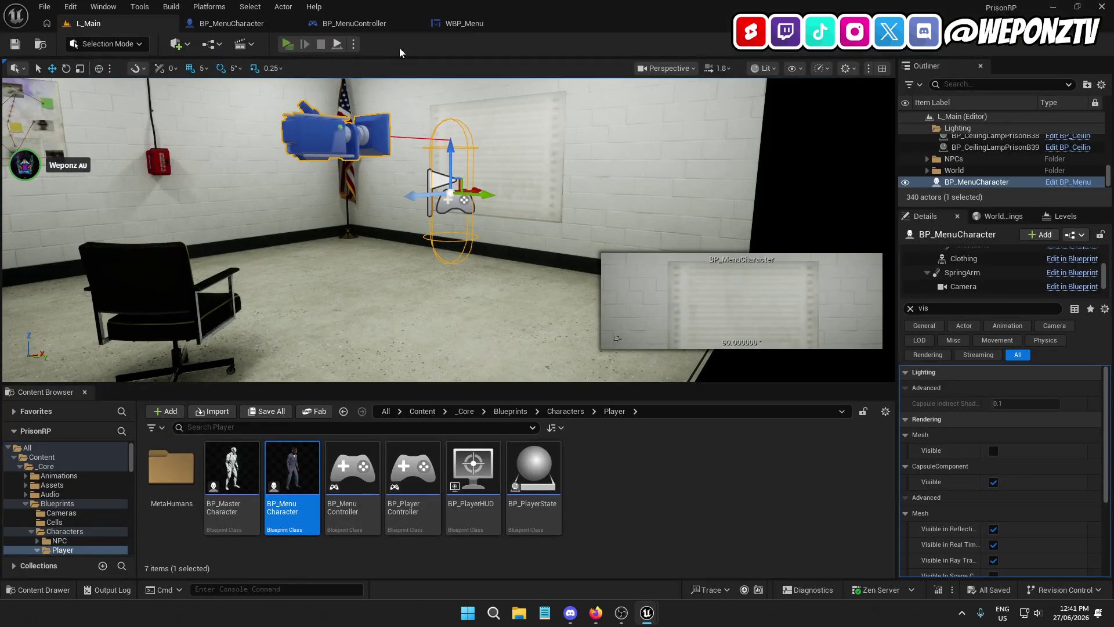
- Preview the level once more, then open BP_MenuController and switch to the Google results
click(288, 43)
key(Escape)
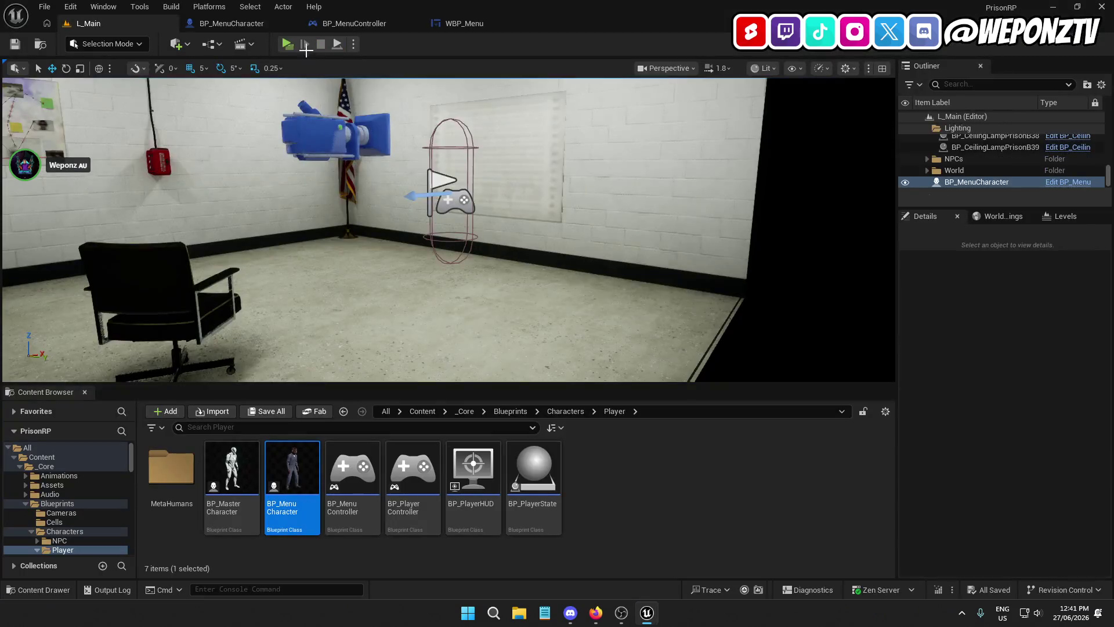
click(380, 22)
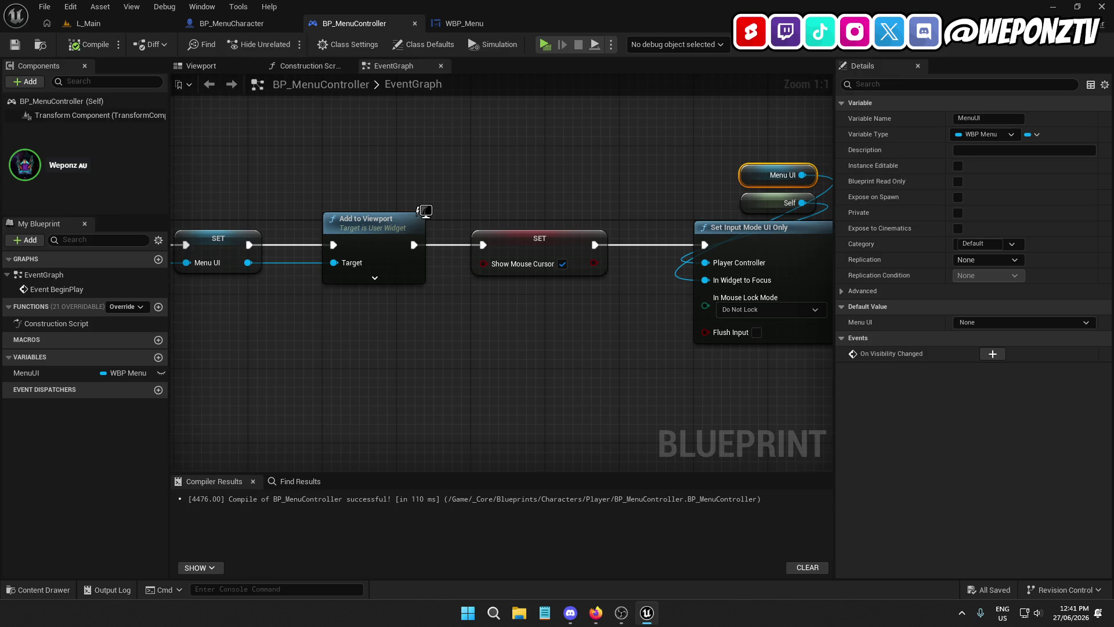
key(alt+Tab)
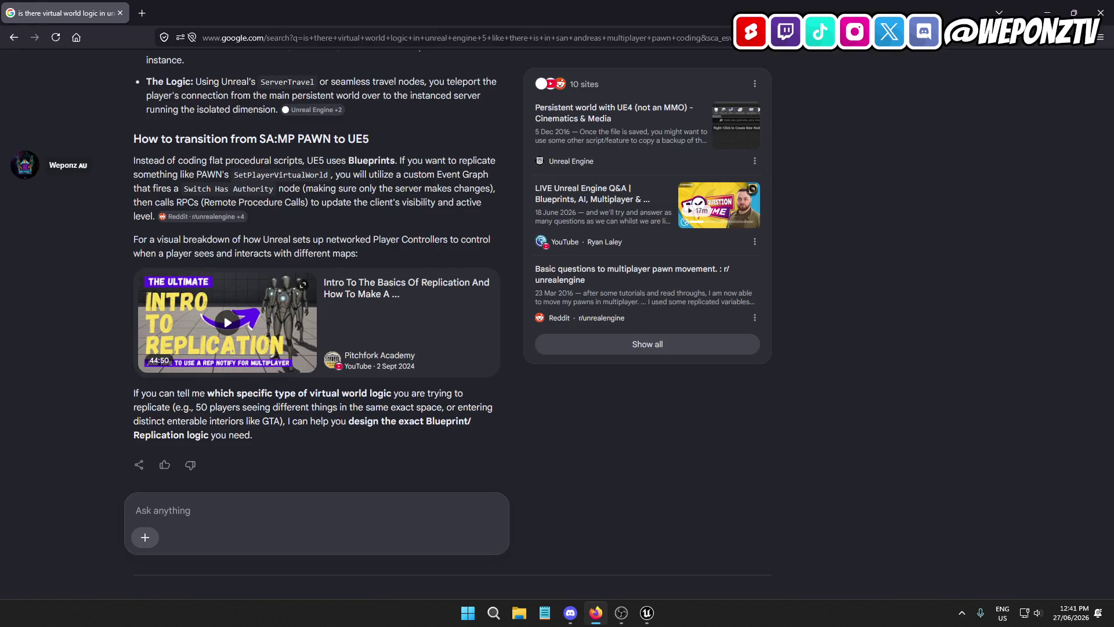
- Leave the Google virtual-world answer and return to the BP_MenuController event graph
key(alt+Tab)
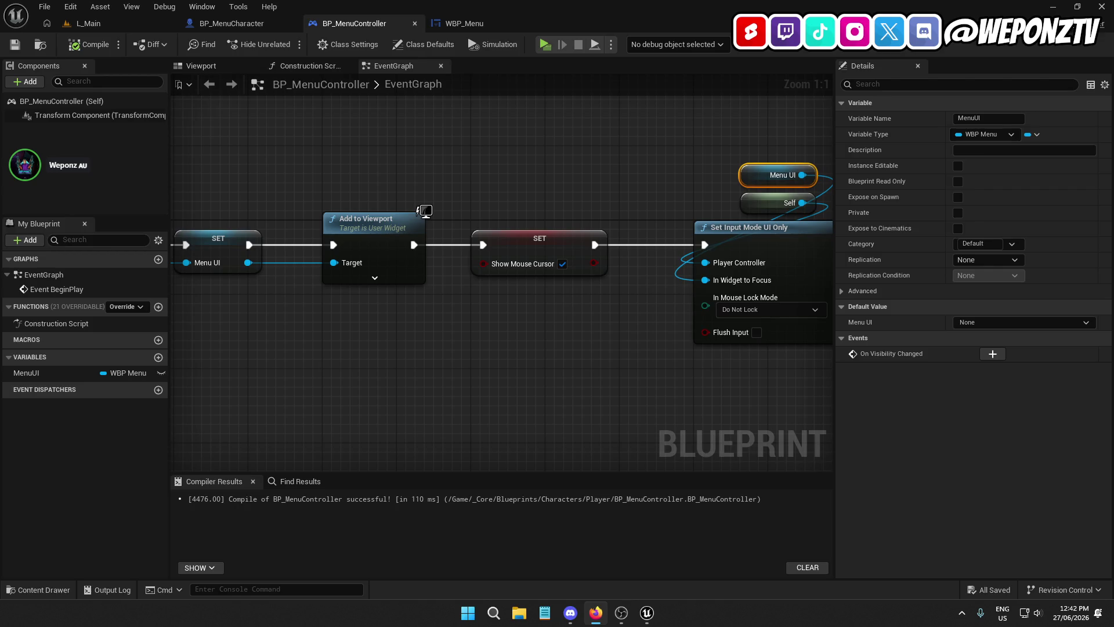
- Check the player-controller search, review BP_MenuController's BeginPlay chain, then open BP_MenuCharacter
key(alt+Tab)
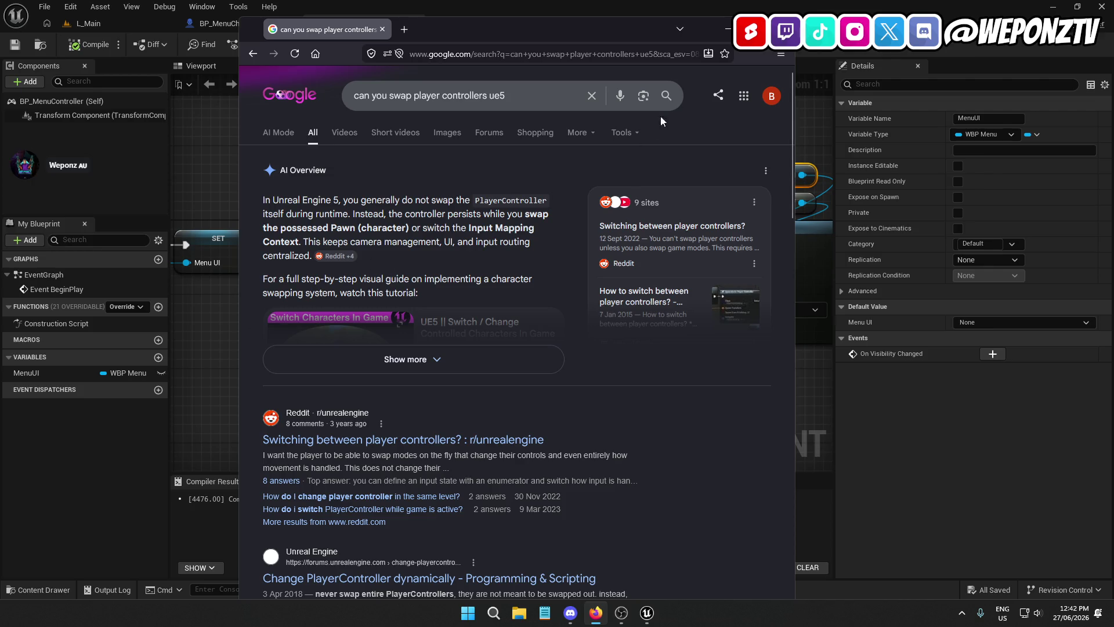
key(alt+Tab)
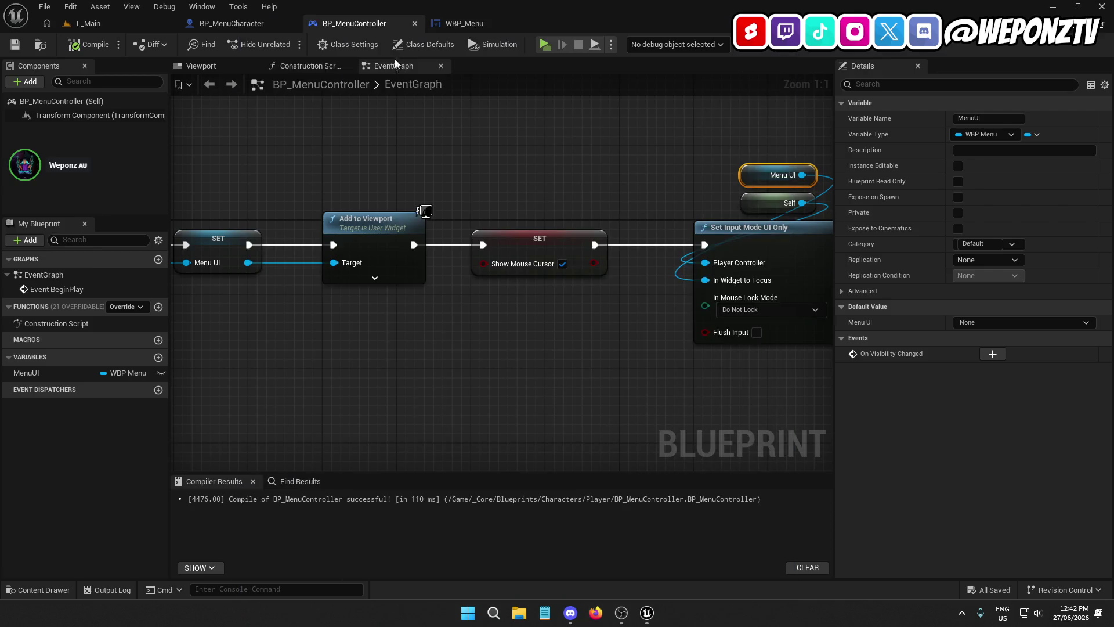
scroll(525, 159, down, 3)
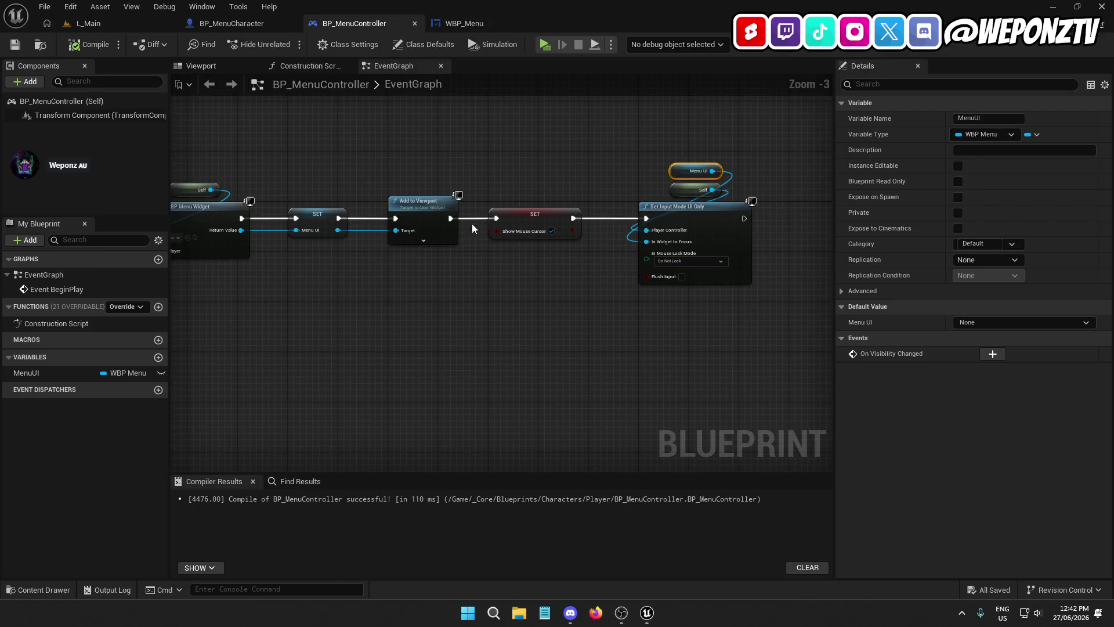
scroll(434, 263, down, 4)
scroll(450, 225, up, 4)
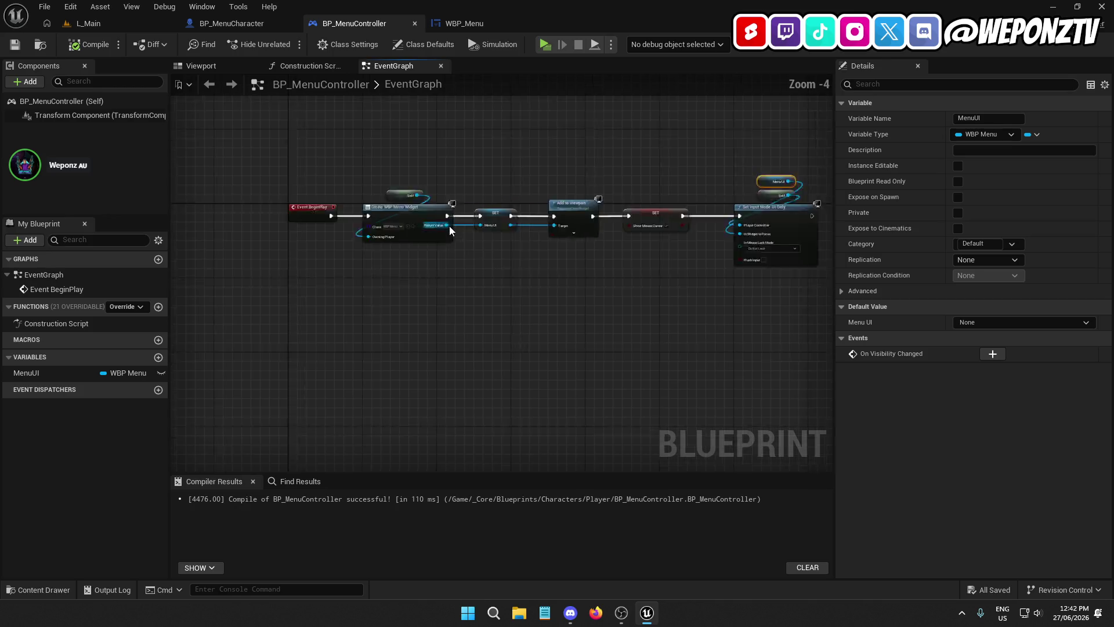
click(273, 24)
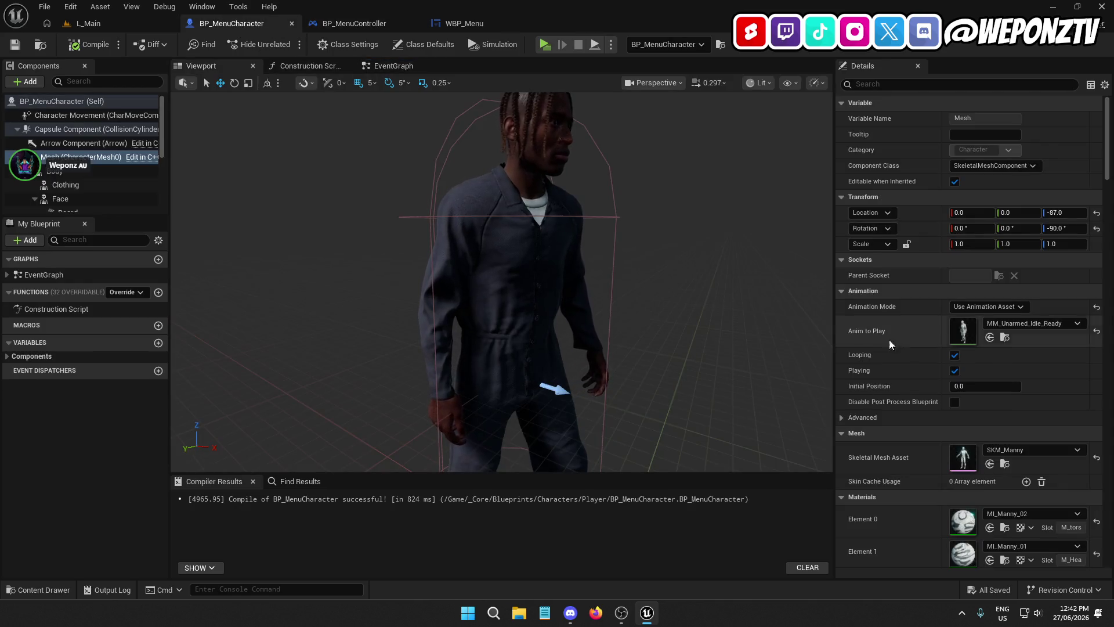
- From L_Main, run a new-window preview of the prisoner before the wall and close it
click(88, 23)
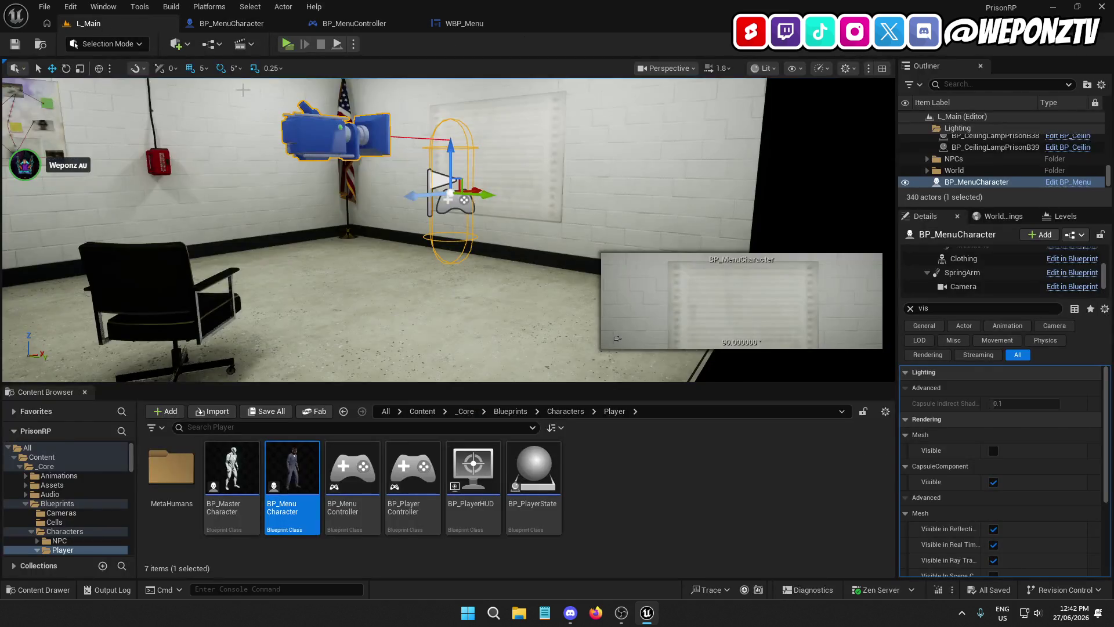
click(287, 45)
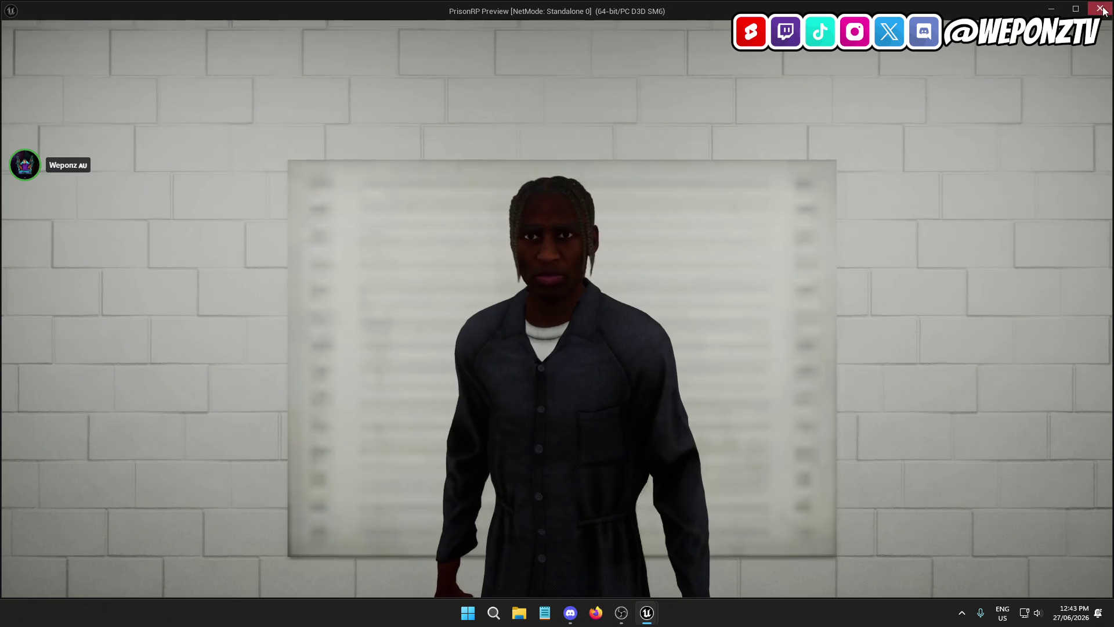
key(Escape)
- Frame the menu character and navigate the viewport over to the lit menu room
key(f)
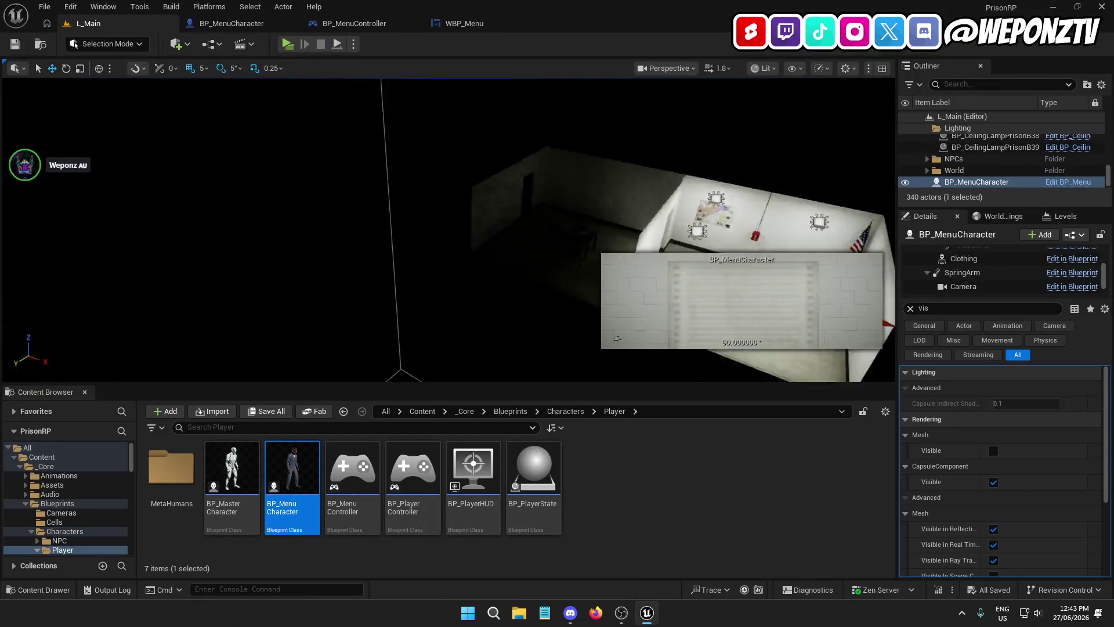
scroll(617, 339, up, 10)
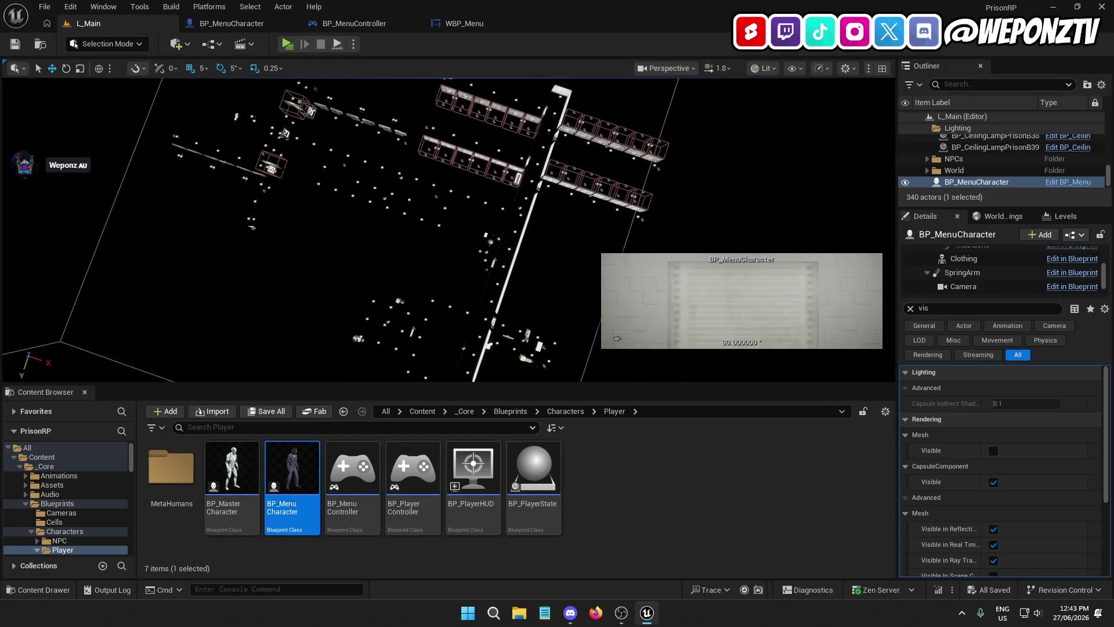
drag(617, 339, 617, 338)
drag(510, 277, 510, 277)
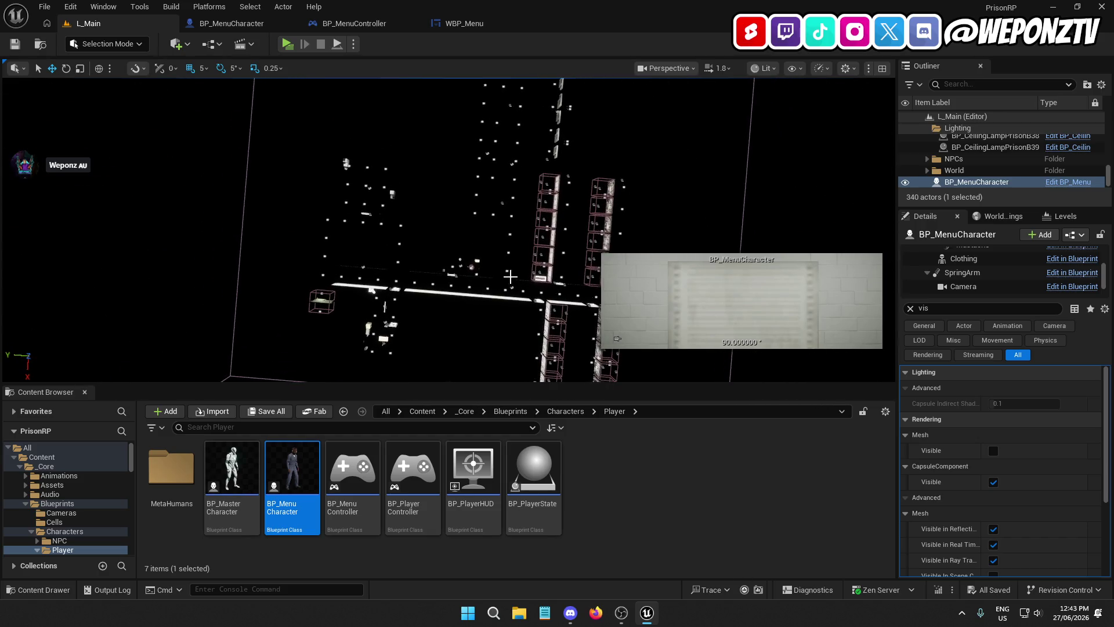
click(429, 290)
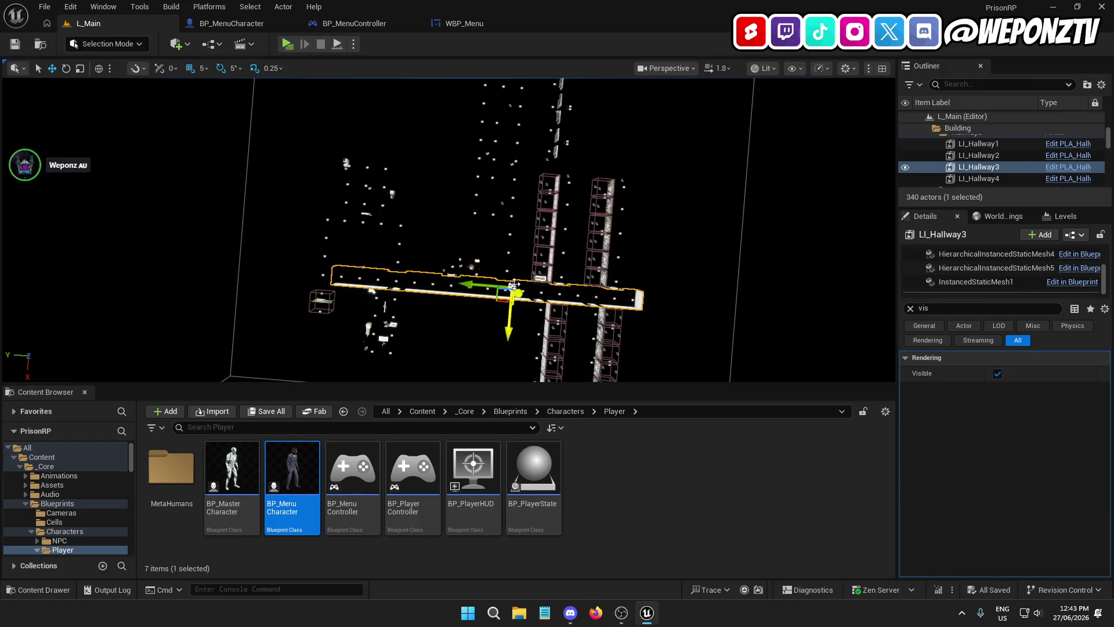
drag(514, 285, 514, 284)
click(458, 269)
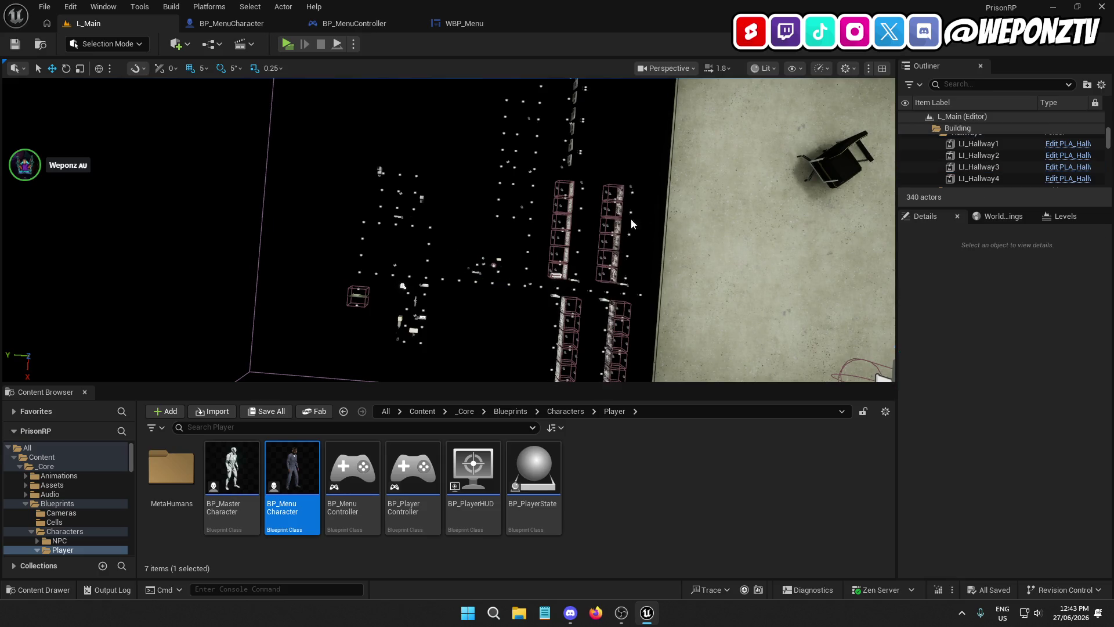
drag(632, 224, 657, 201)
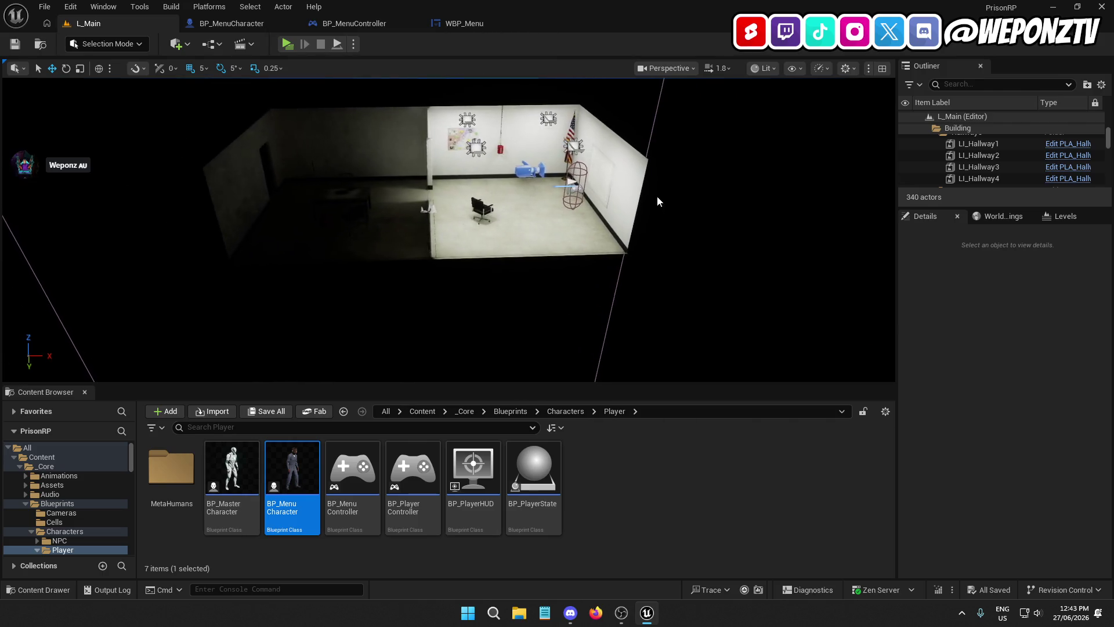
- Multi-select LI_MenuRoom, the PlayerStart and the ceiling lamps, undoing an accidental move
click(424, 210)
ctrl+click(572, 185)
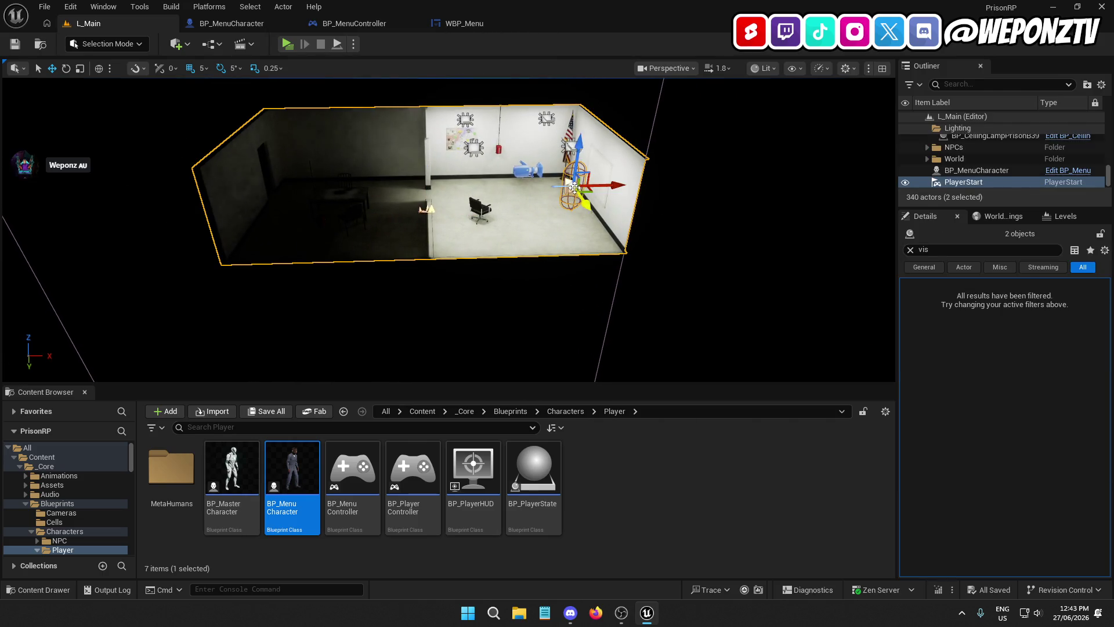
ctrl+click(570, 145)
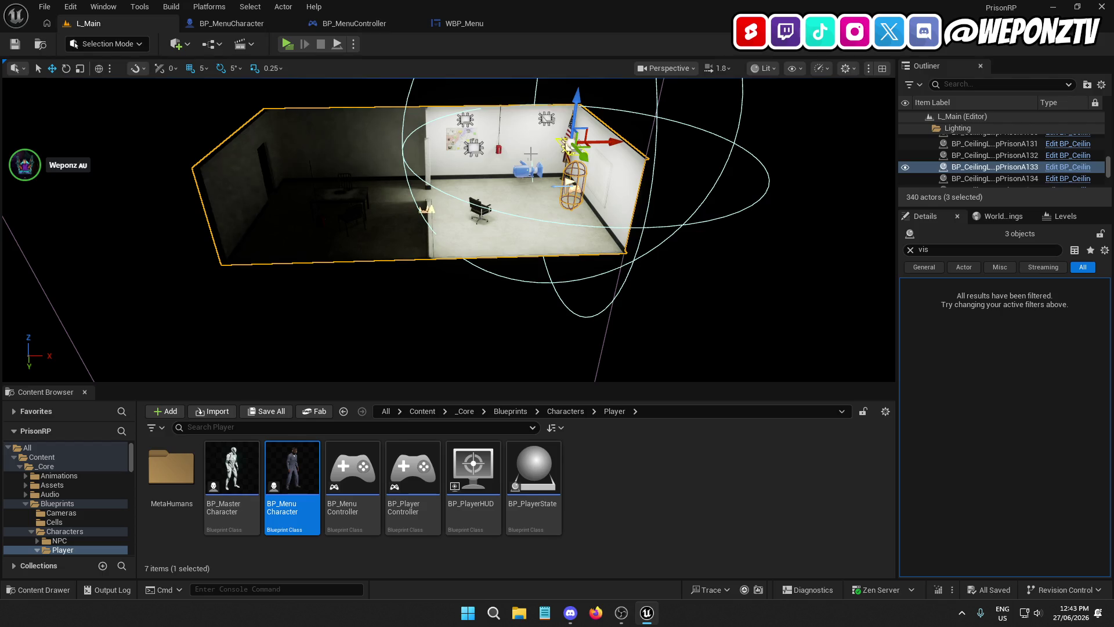
ctrl+click(475, 148)
ctrl+click(465, 119)
ctrl+click(546, 119)
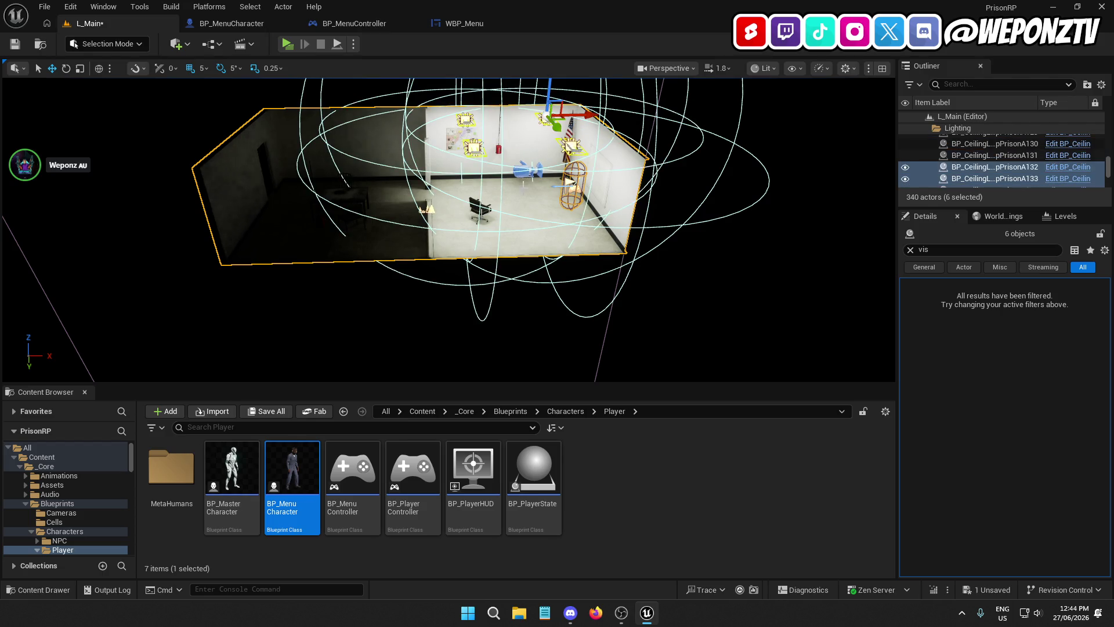
key(f)
drag(489, 203, 489, 249)
key(ctrl+z)
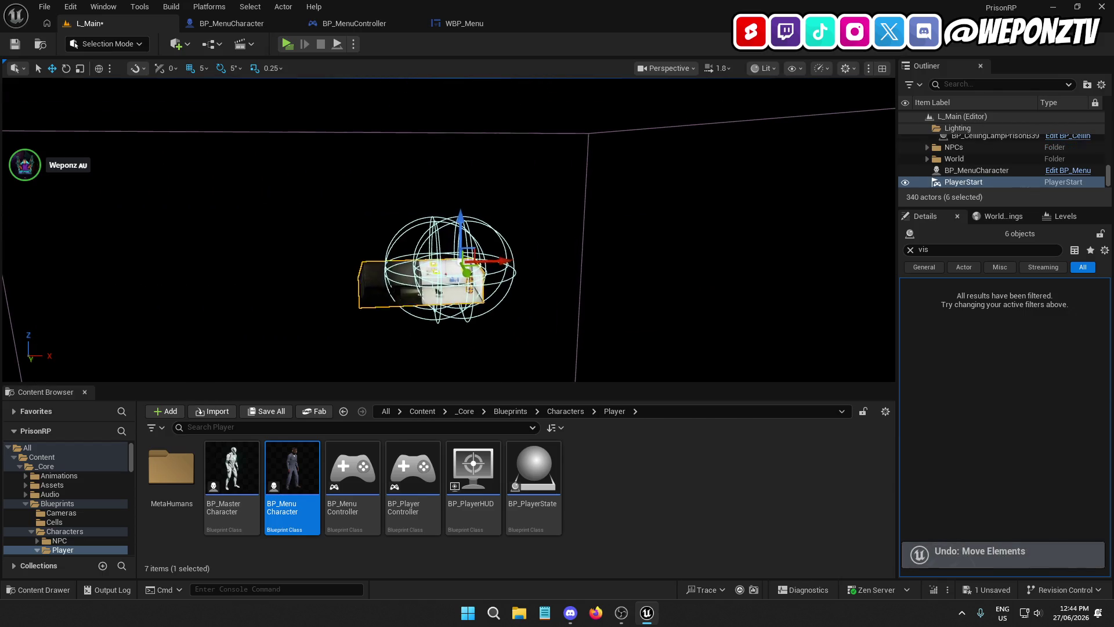
key(f)
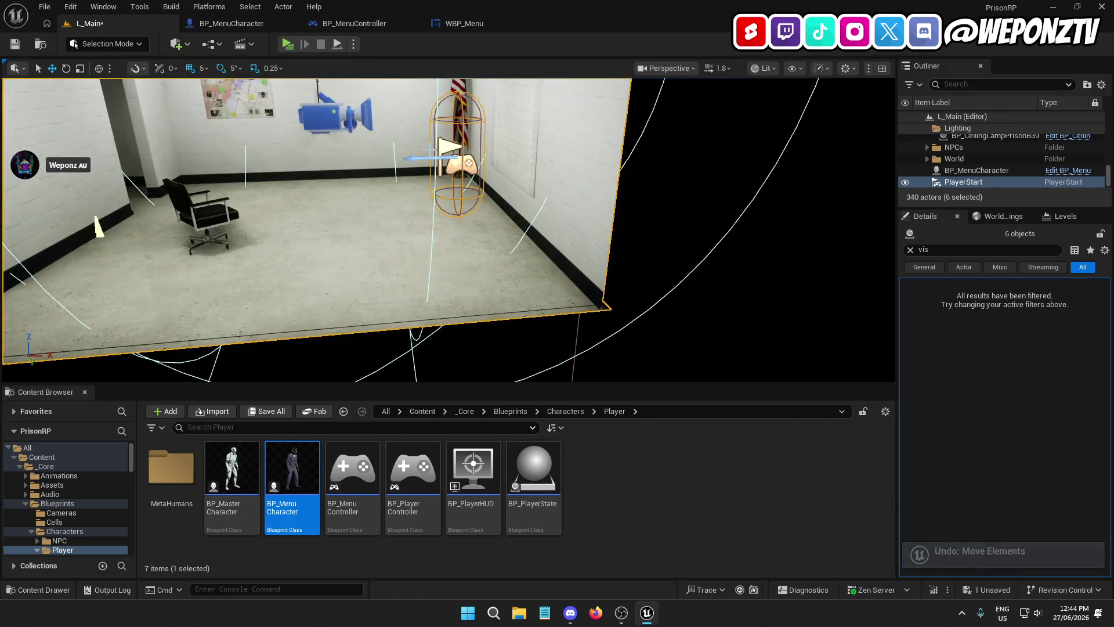
- Add BP_MenuCharacter to the selection, frame all seven actors and look around the room
ctrl+click(977, 170)
key(f)
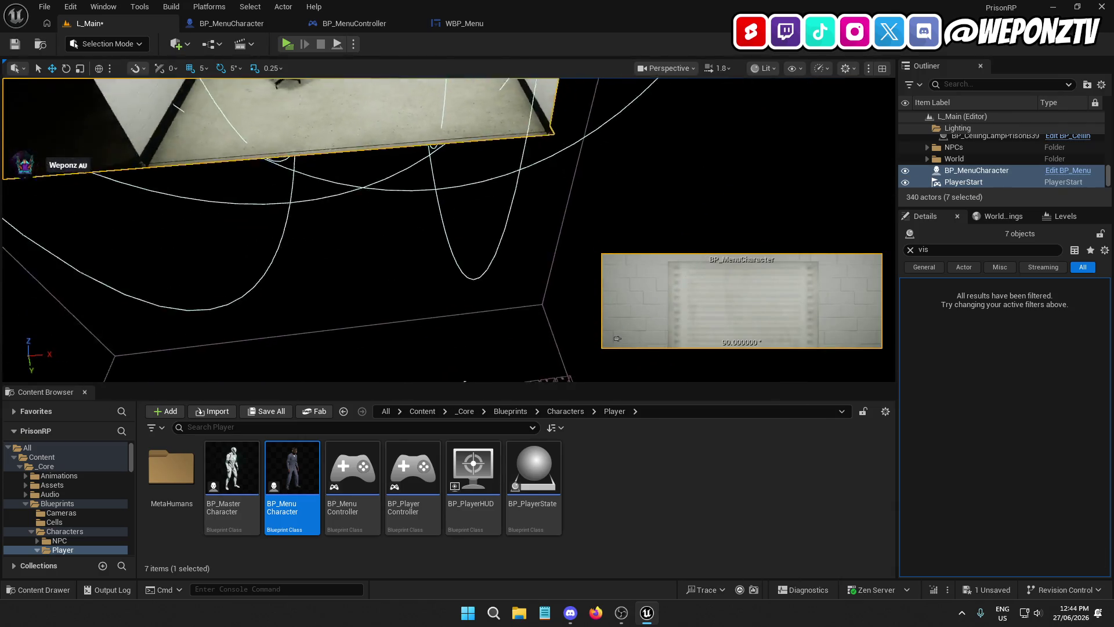
mouse_move(437, 224)
mouse_down()
mouse_move(455, 160)
mouse_move(480, 208)
mouse_move(453, 153)
mouse_up()
drag(458, 203, 430, 232)
scroll(617, 339, up, 10)
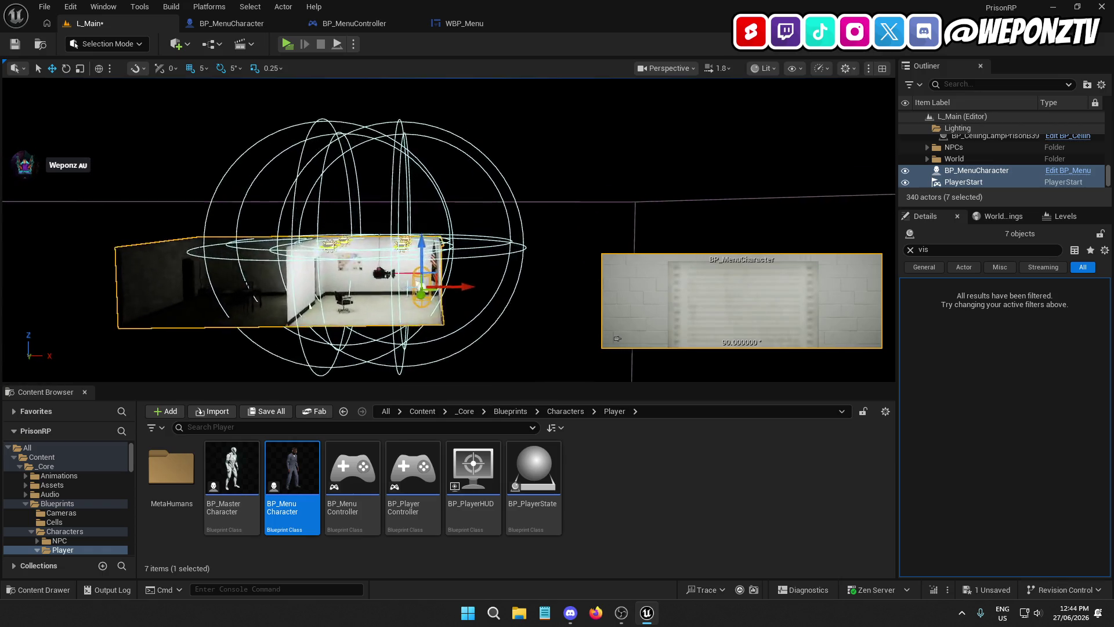
scroll(616, 338, up, 10)
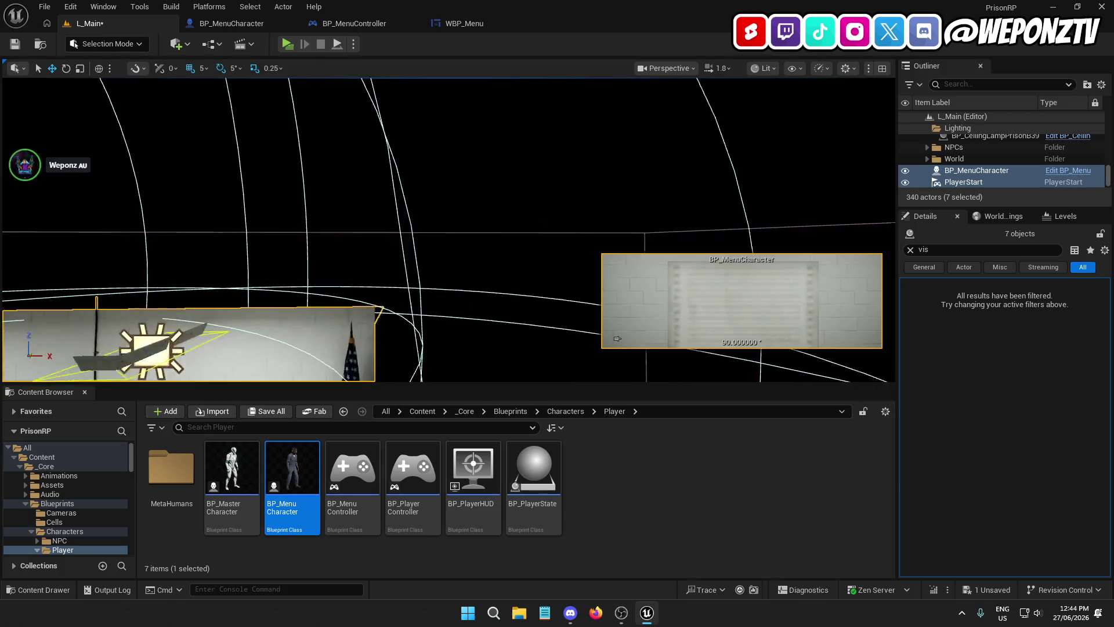
scroll(617, 338, down, 10)
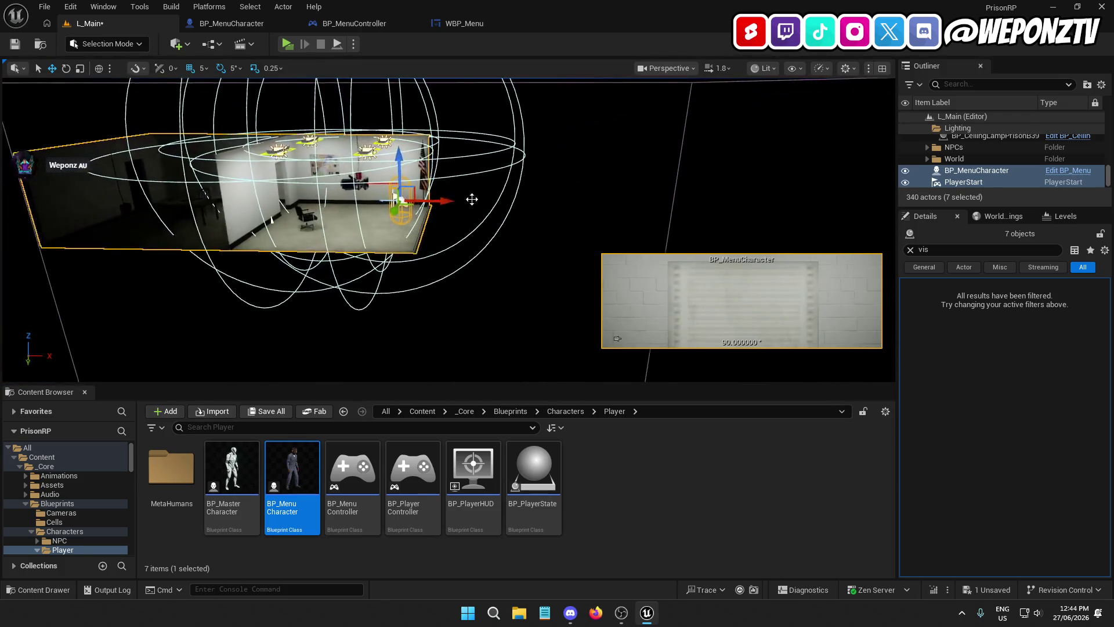
- Clear the Details filter and set the CullDistanceVolume's Transform Scale Z to 150
right_click(682, 136)
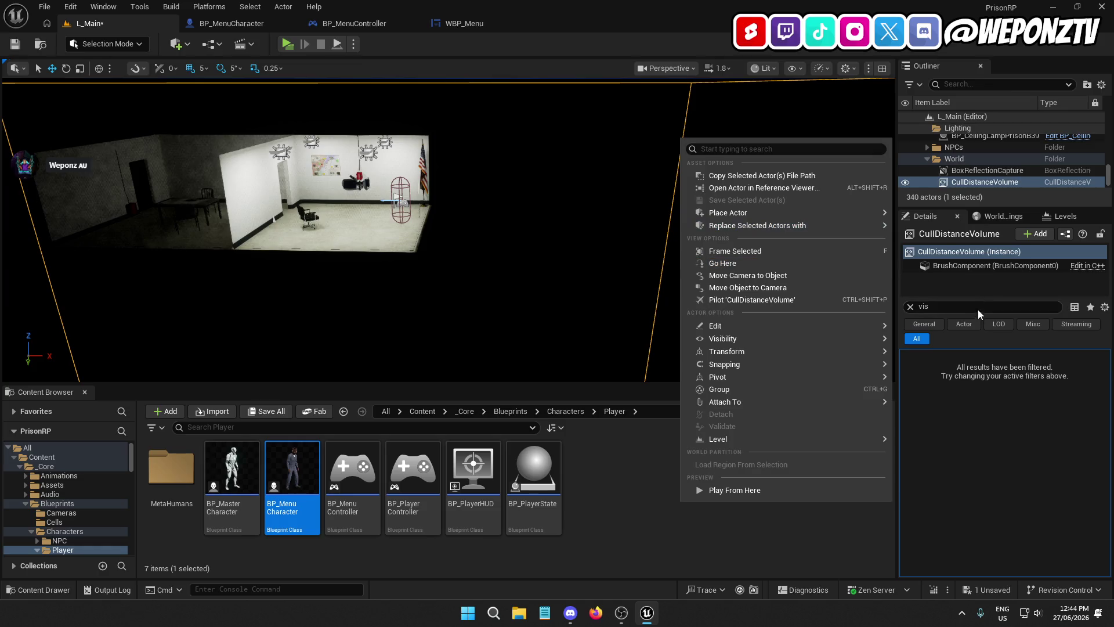
click(910, 306)
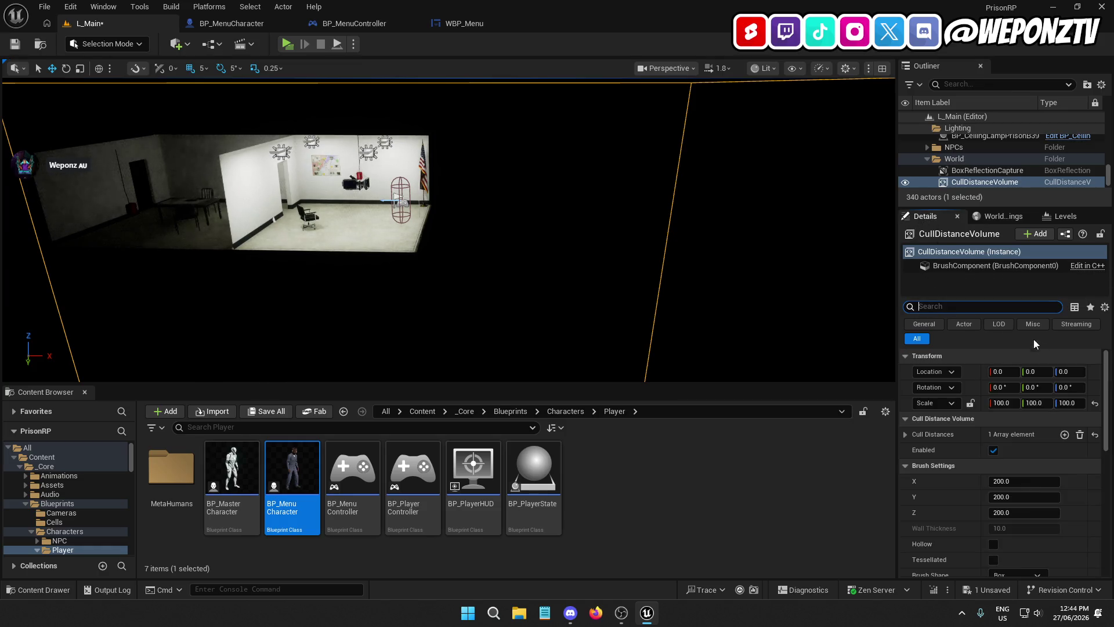
text(200)
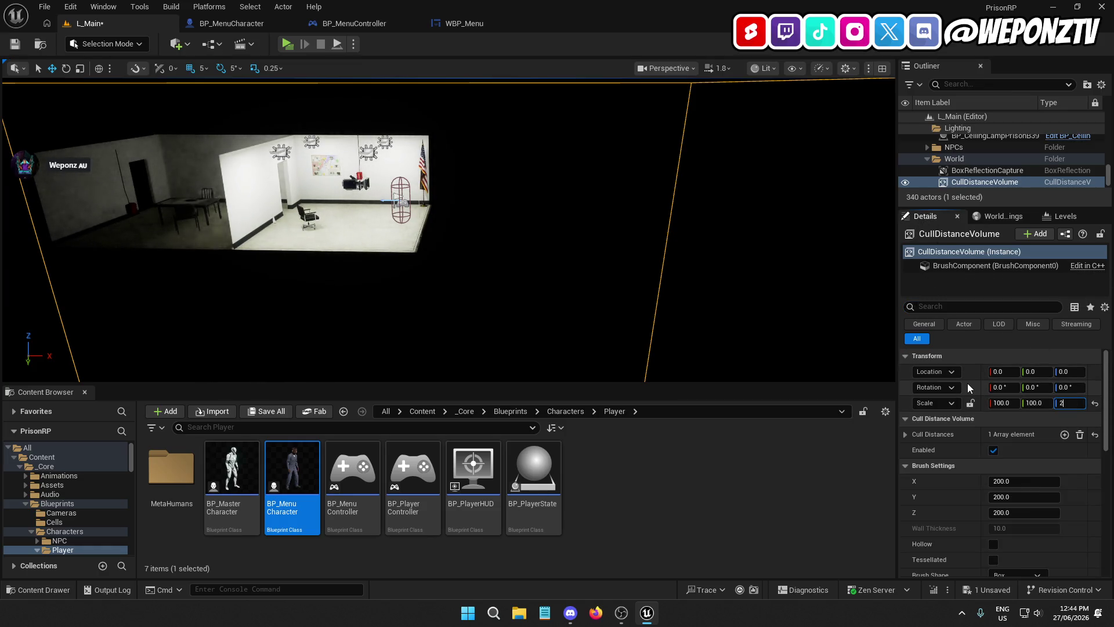
key(Return)
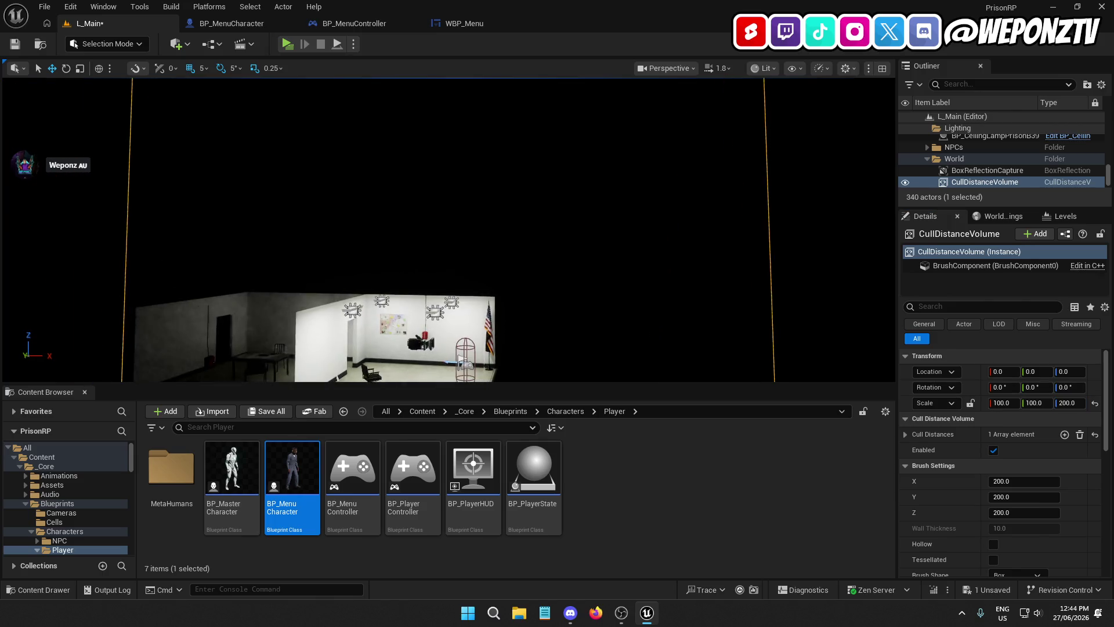
click(1067, 403)
text(15)
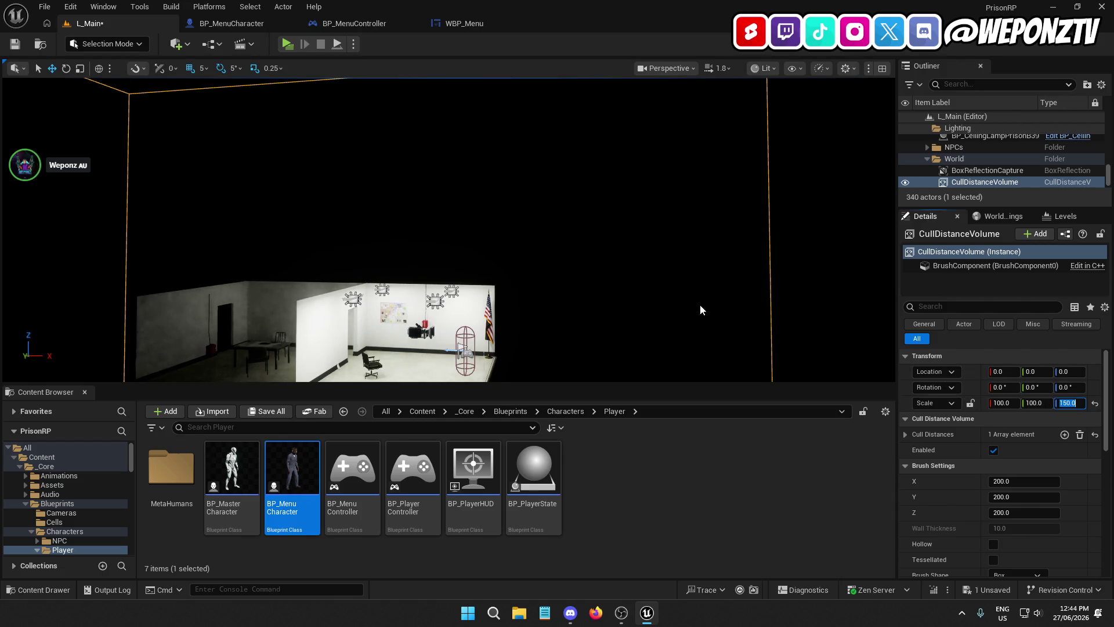
- Orbit around the room and select the BP_Cell10 cell actor
drag(701, 311, 702, 311)
scroll(519, 209, down, 10)
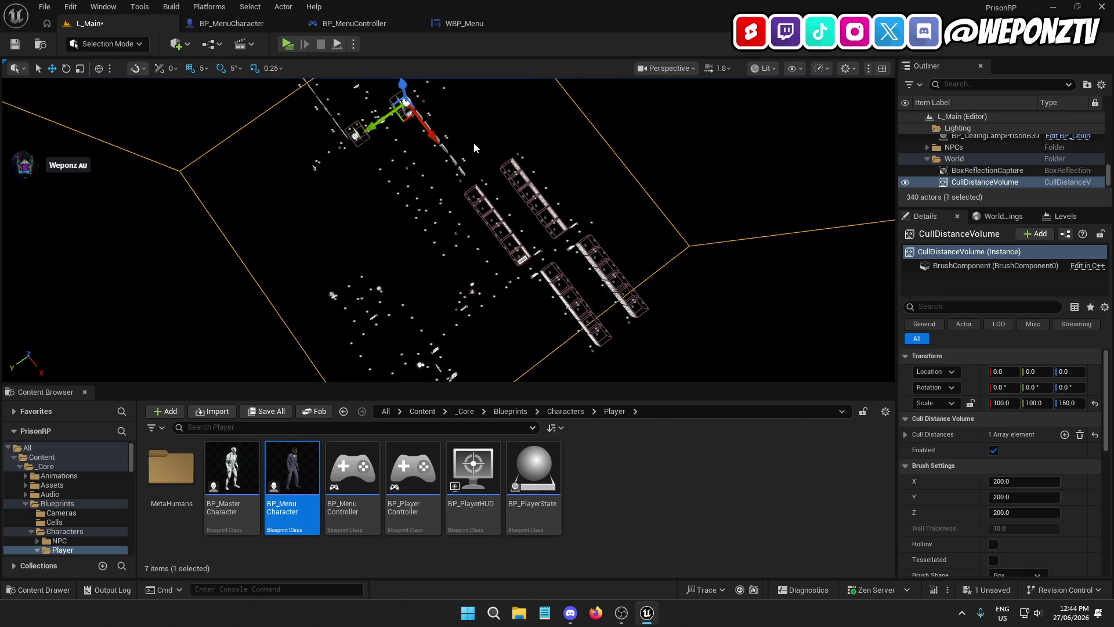
right_click(493, 128)
mouse_move(523, 235)
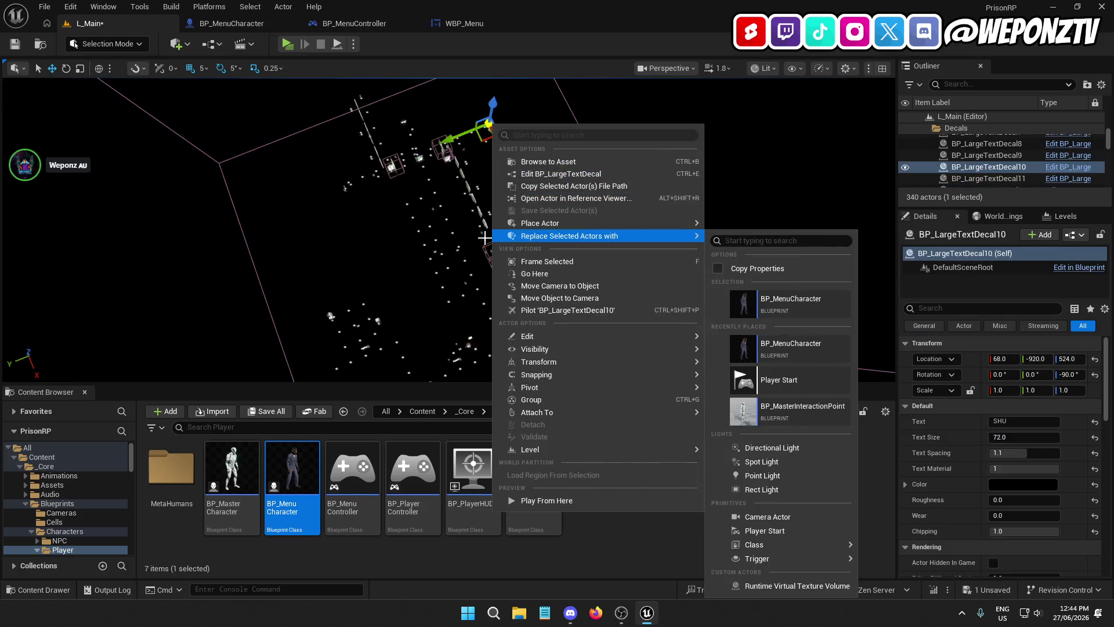
scroll(540, 95, up, 3)
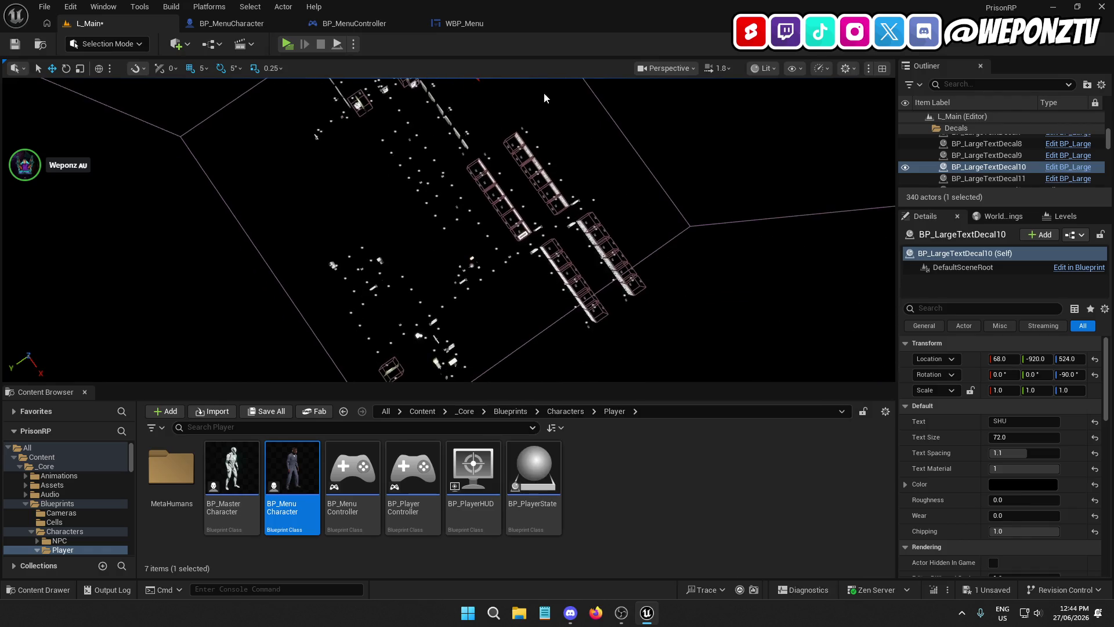
click(538, 164)
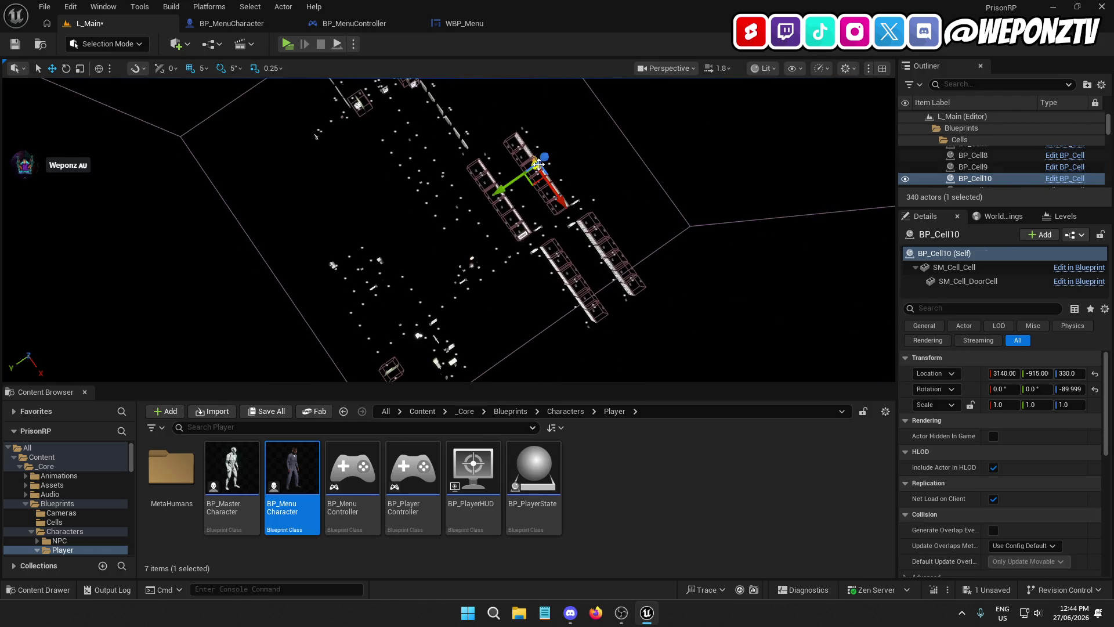
- In BP_Cell, set Min Draw Distance 5000 on SM_Cell_Cell and SM_Cell_DoorCell and compile
click(1064, 179)
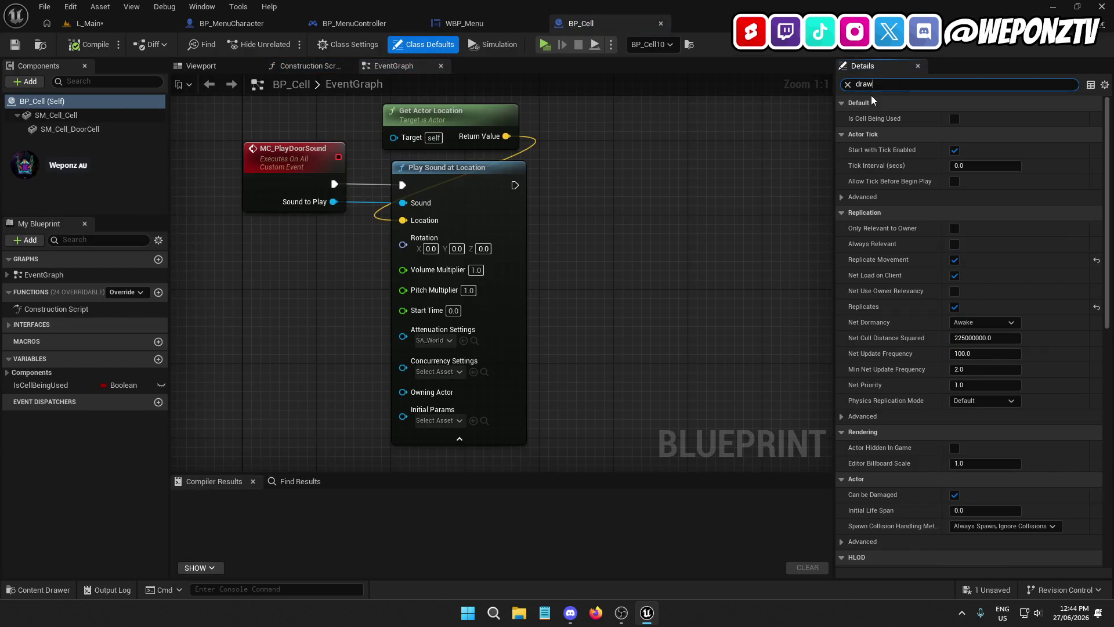
click(73, 114)
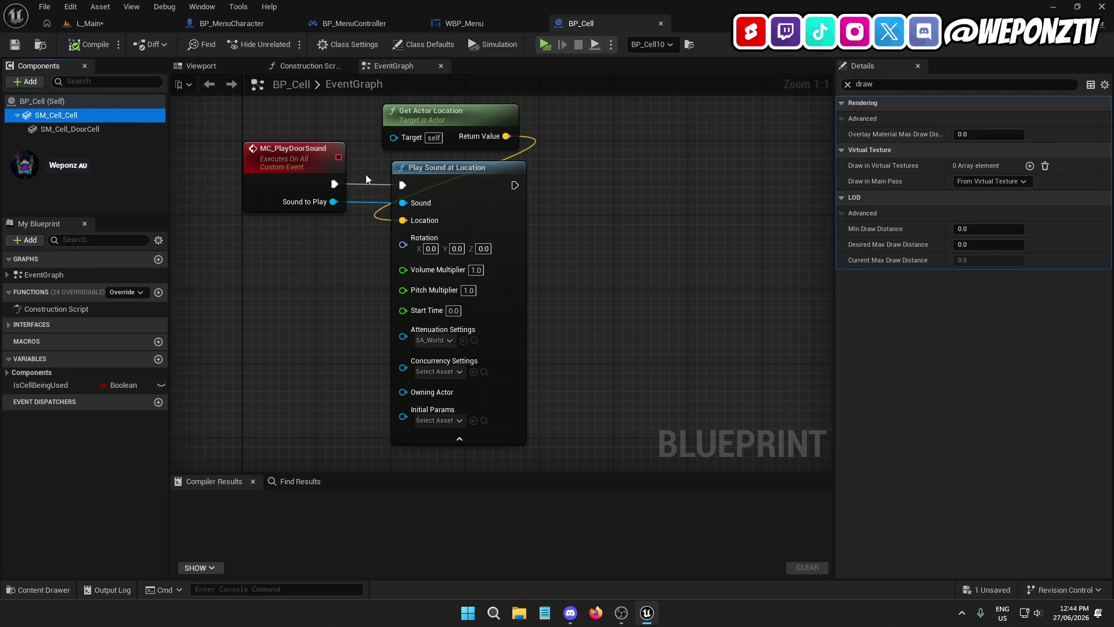
ctrl+click(81, 130)
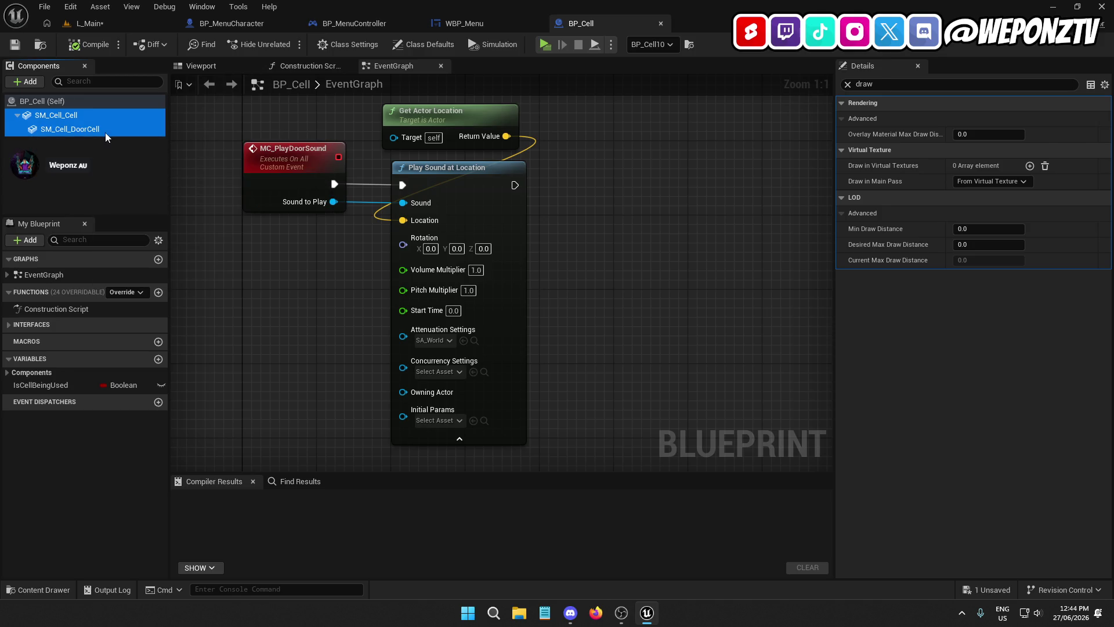
click(971, 231)
text(5000)
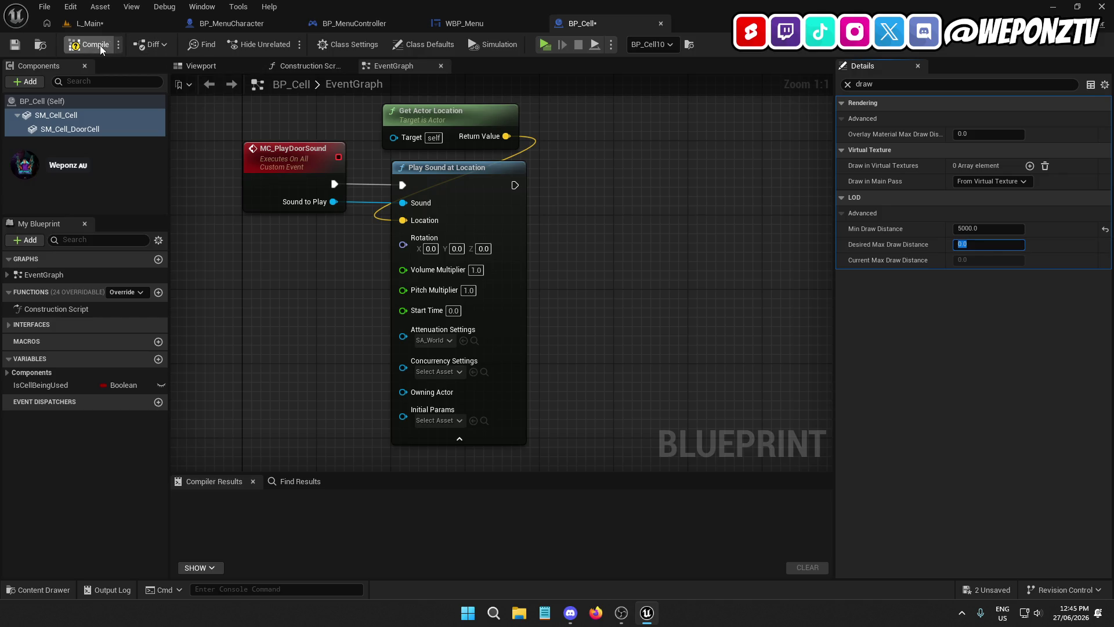
click(15, 44)
click(110, 27)
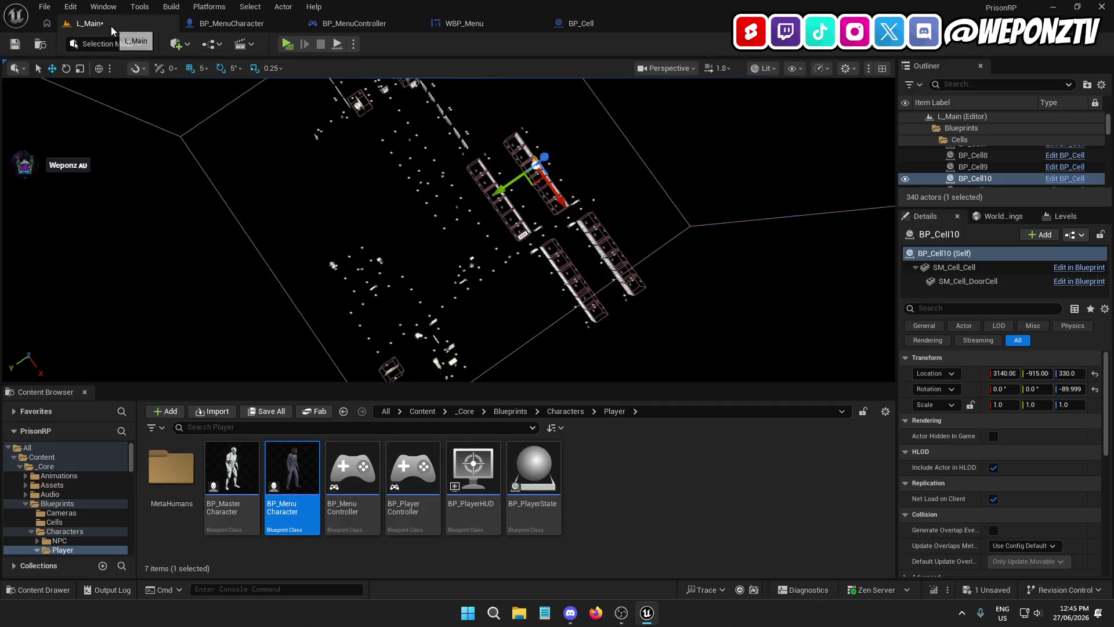
click(600, 17)
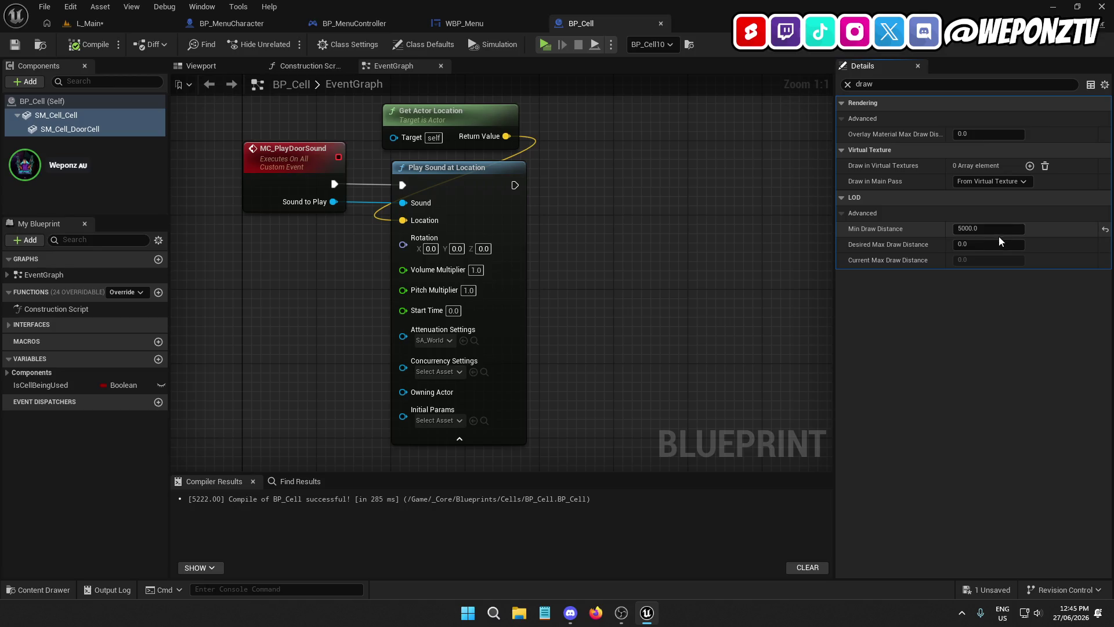
- Set the meshes' Desired Max Draw Distance to 5000, then compile and save BP_Cell
click(980, 246)
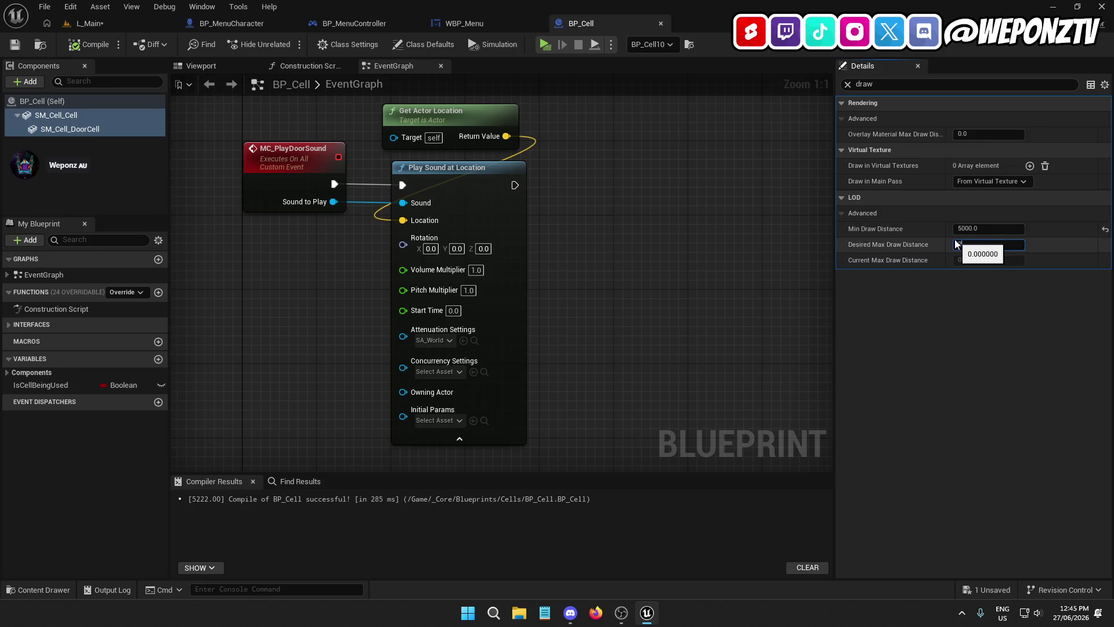
text(2500)
key(Return)
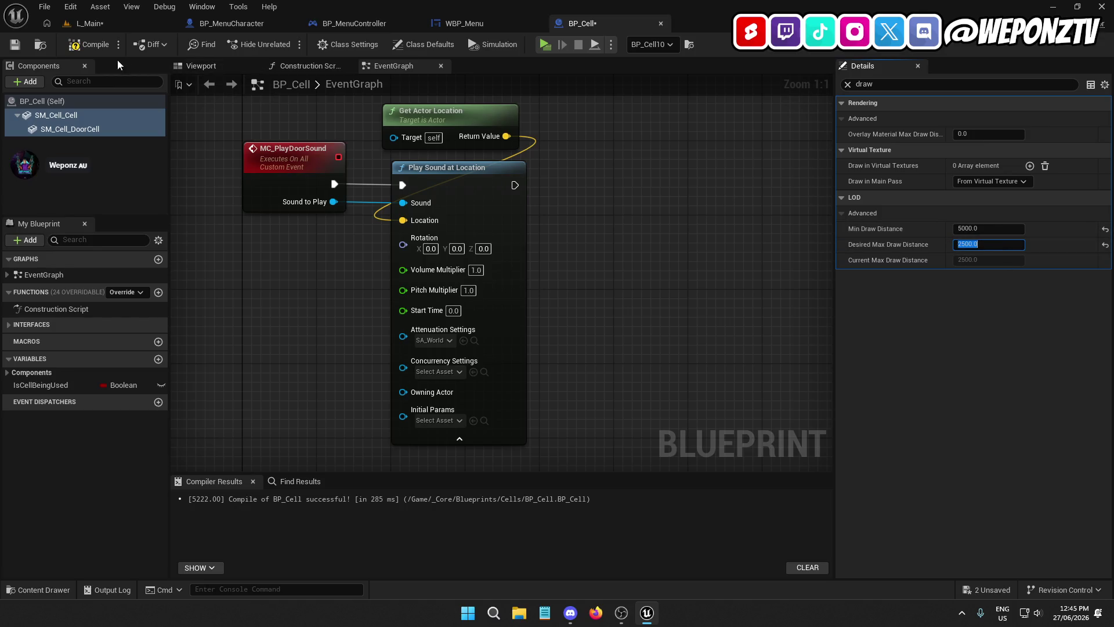
click(87, 44)
click(14, 44)
click(988, 245)
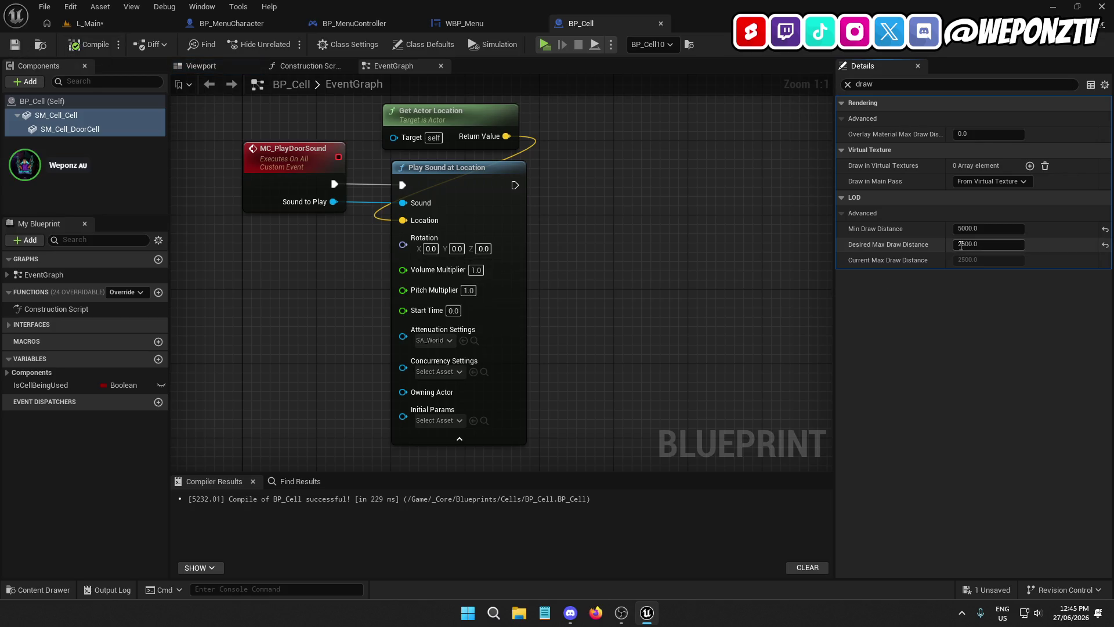
text(5000)
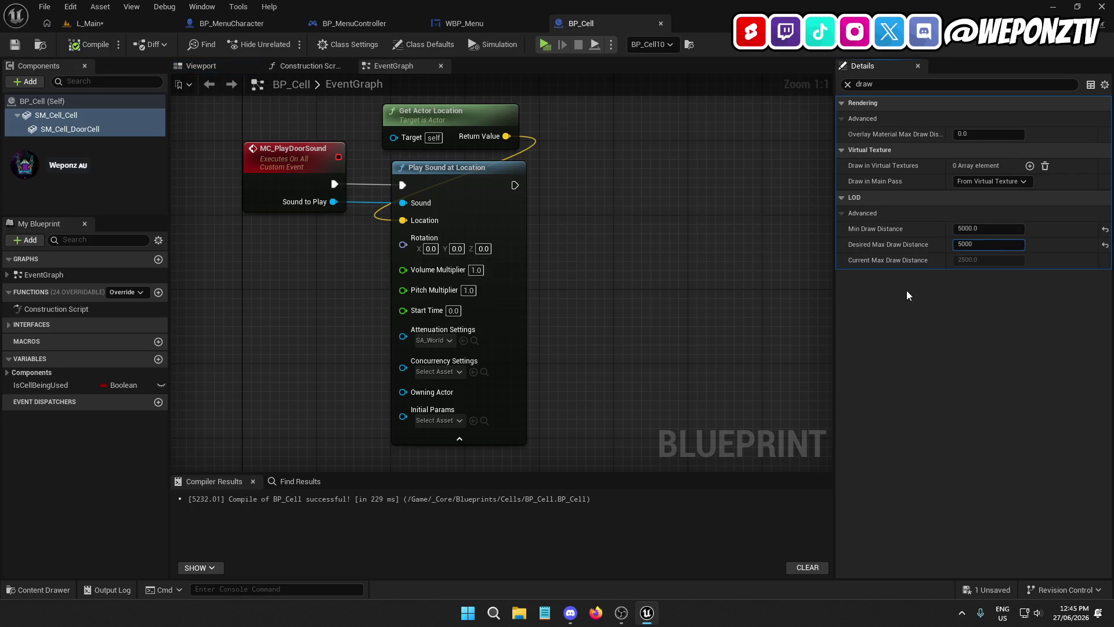
key(Return)
click(87, 44)
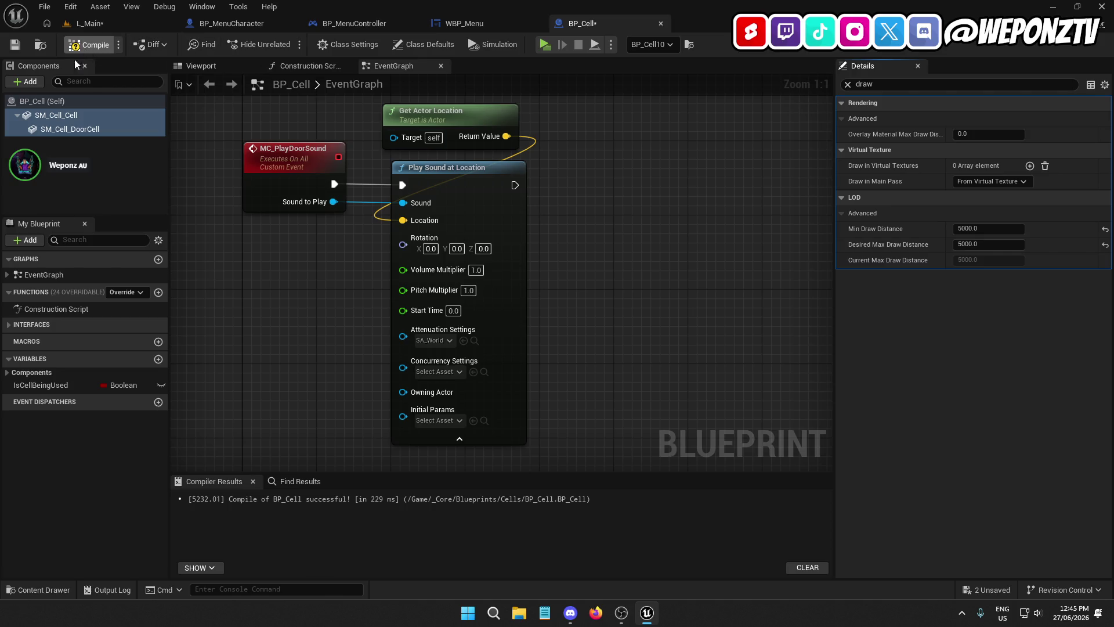
click(14, 44)
click(99, 31)
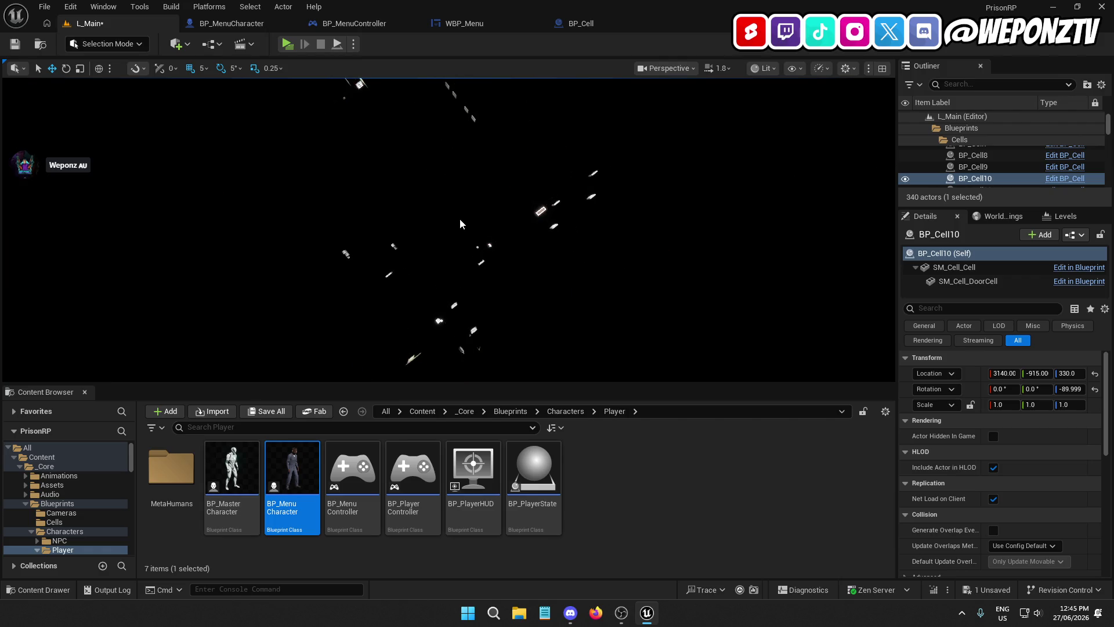
- Select a cell door in L_Main, open BP_DoorCell and select all its door meshes
mouse_move(459, 223)
mouse_down()
mouse_move(475, 183)
mouse_move(471, 222)
mouse_up()
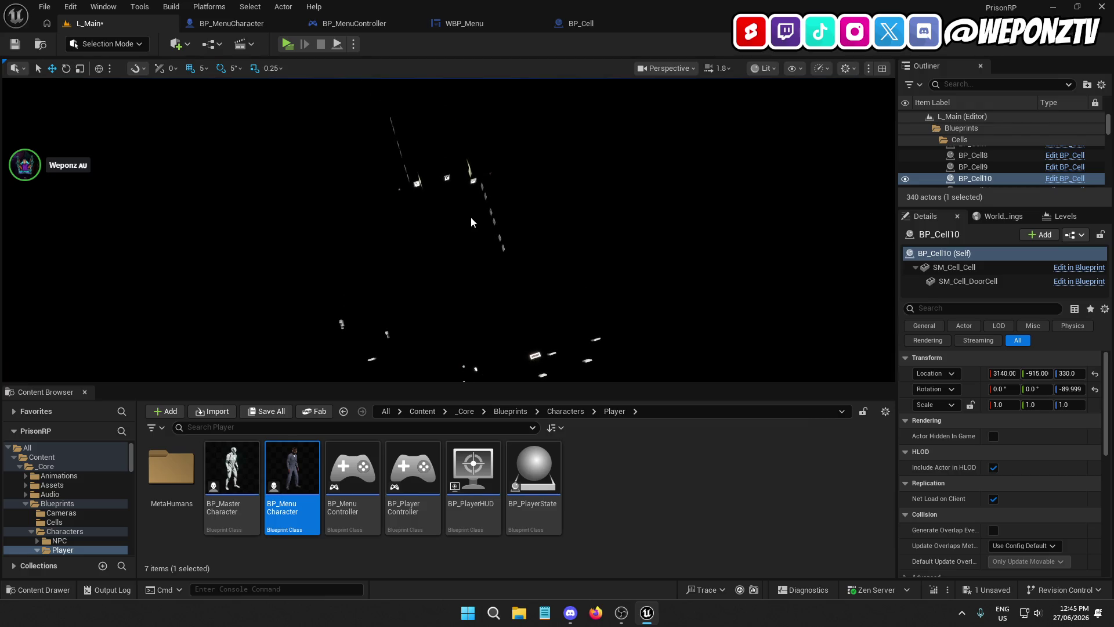
click(491, 211)
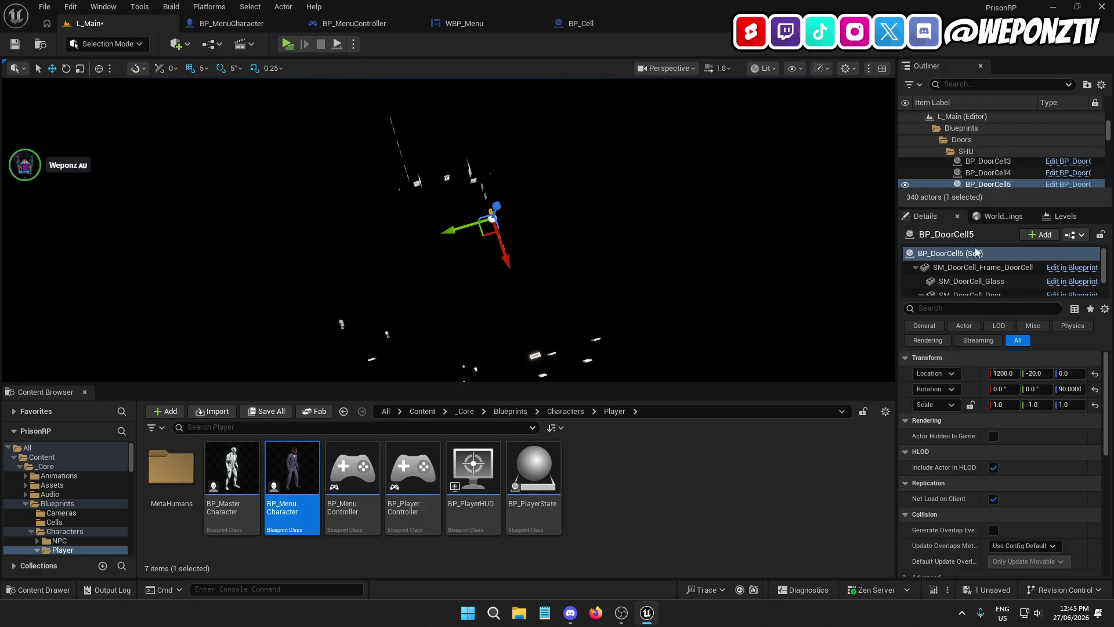
click(1069, 184)
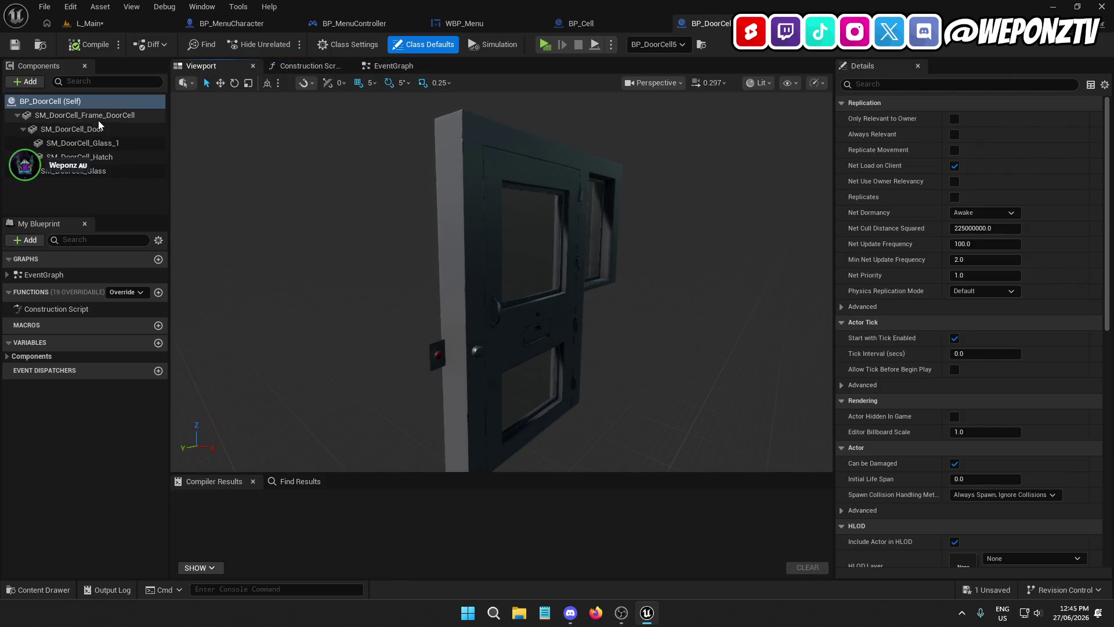
click(99, 116)
ctrl+click(83, 143)
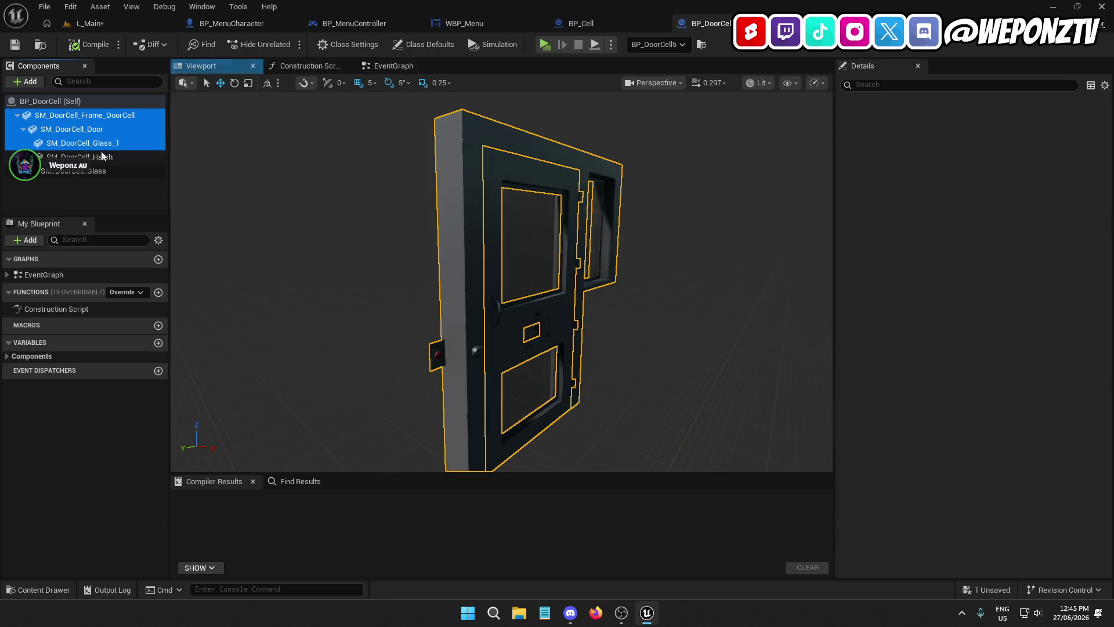
shift+click(106, 171)
- Set the door meshes' draw distances to 5000, then compile and save BP_DoorCell
click(923, 85)
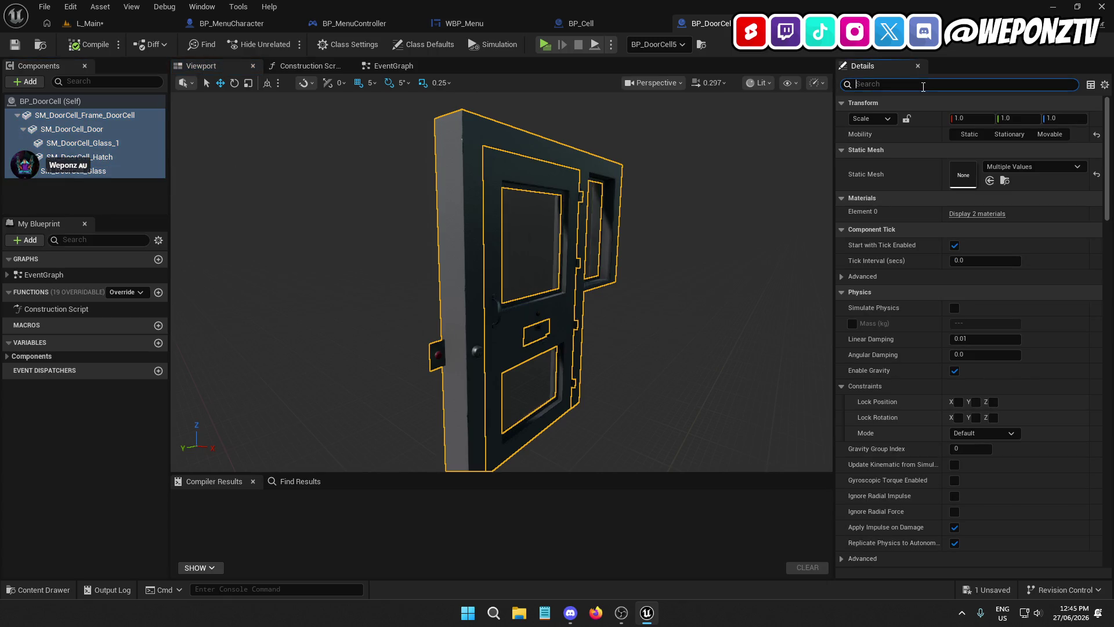
text(draw)
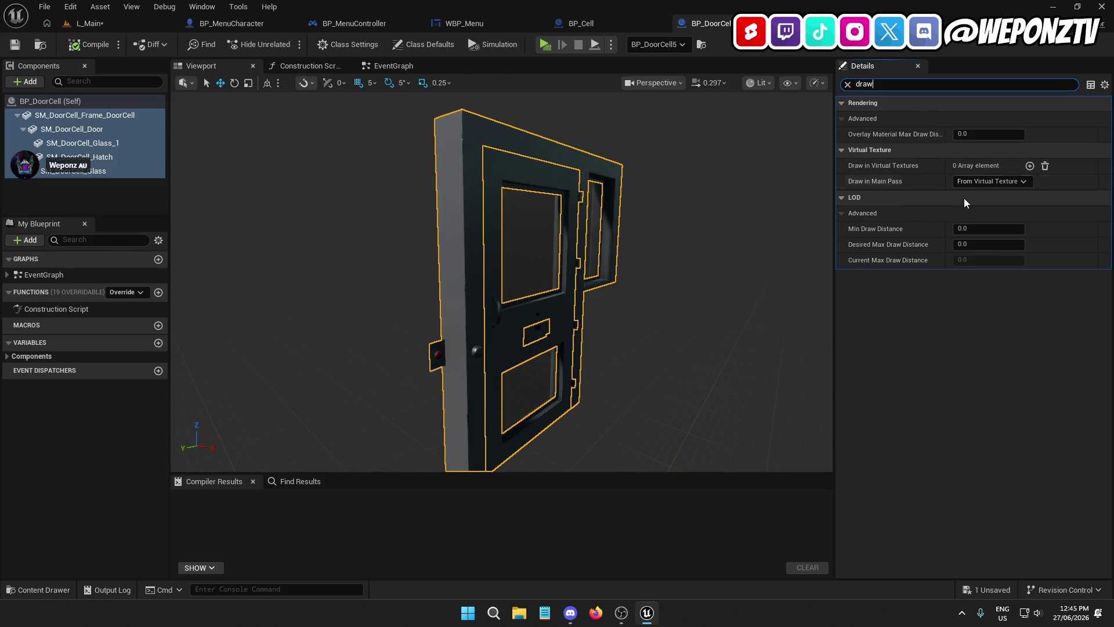
click(990, 228)
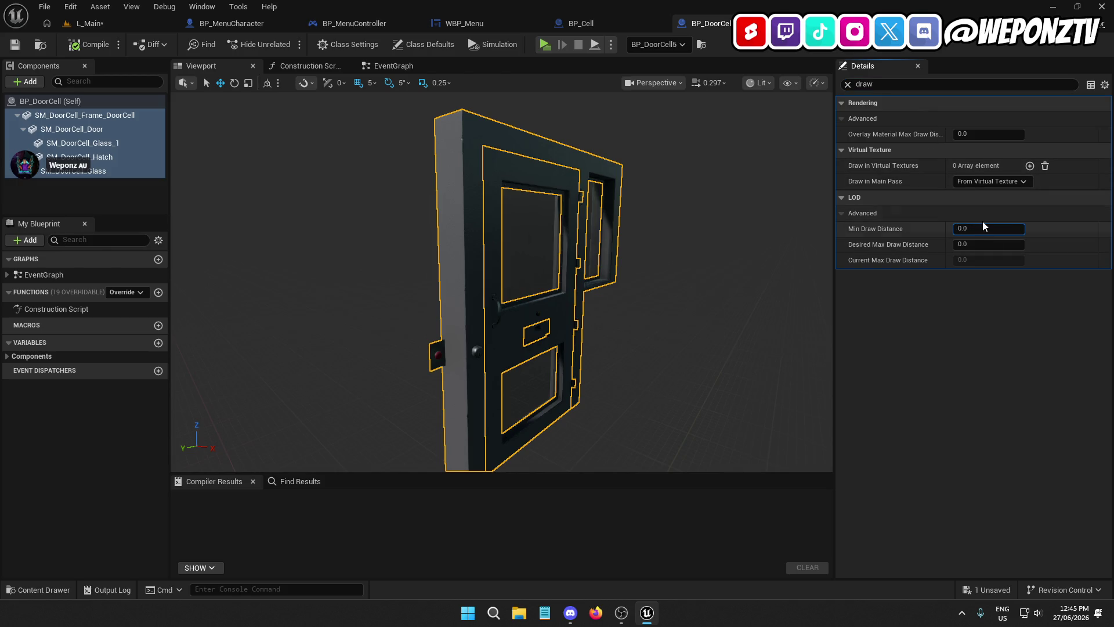
key(ctrl+a)
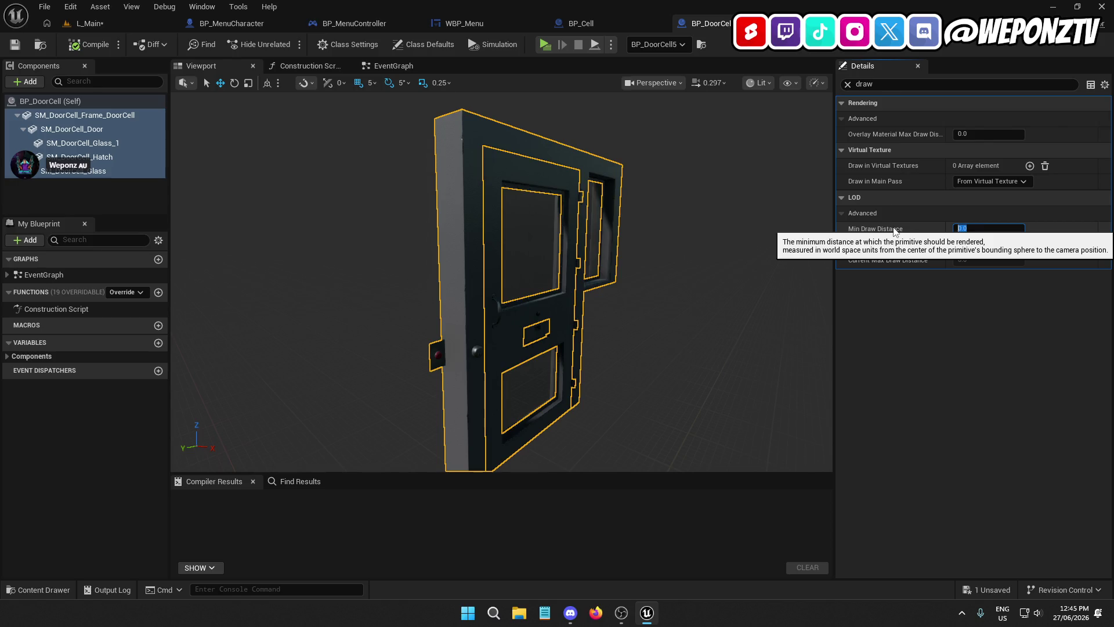
text(00)
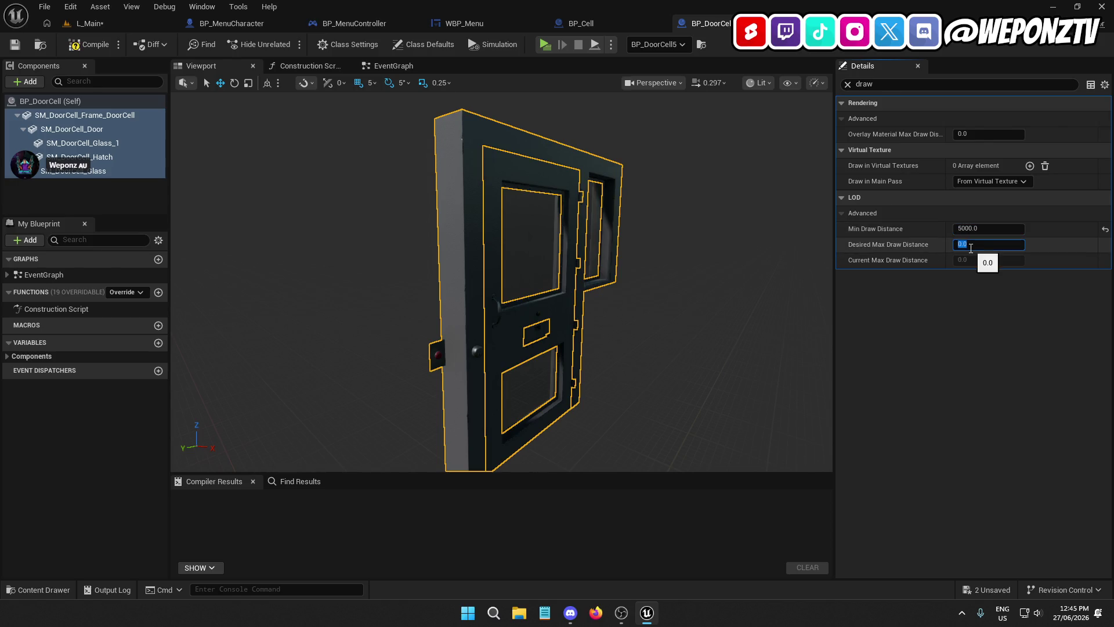
text(000)
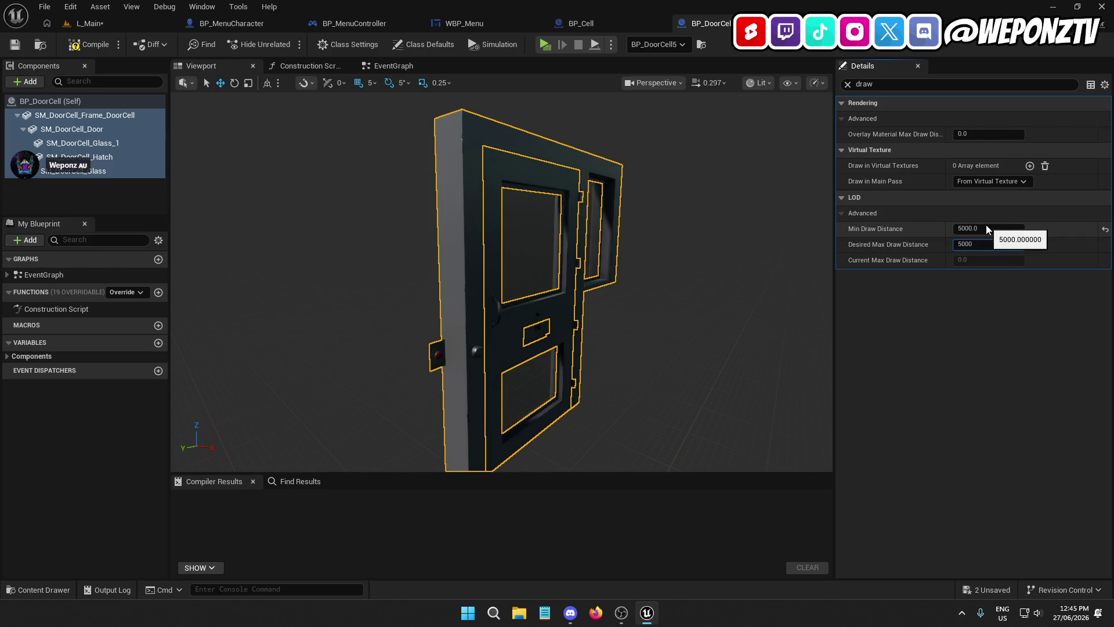
text(25)
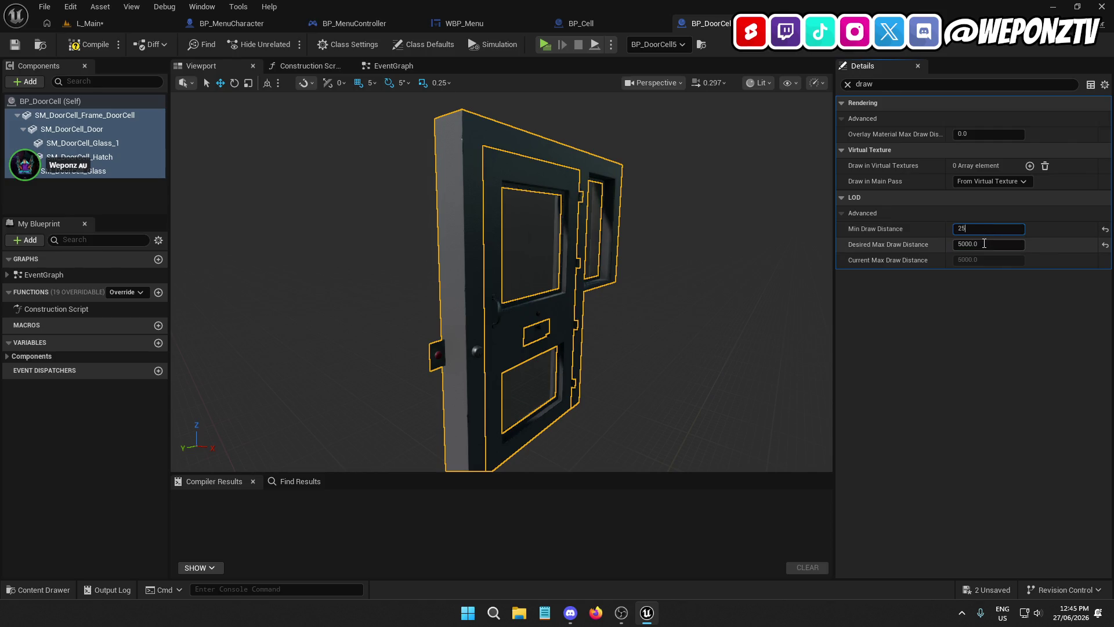
key(Return)
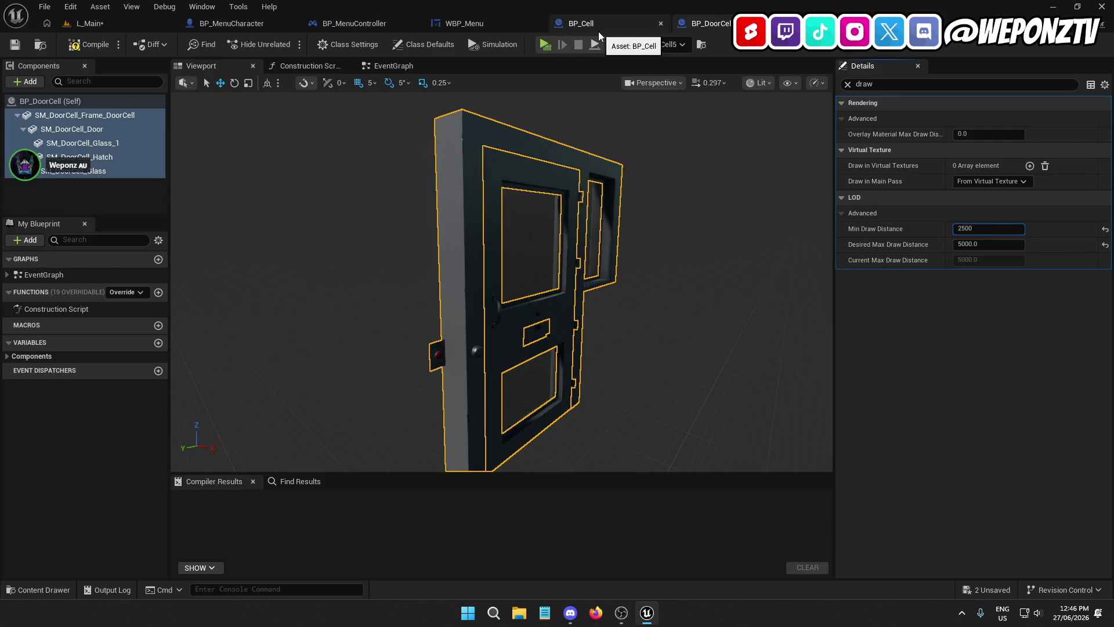
click(643, 26)
click(707, 23)
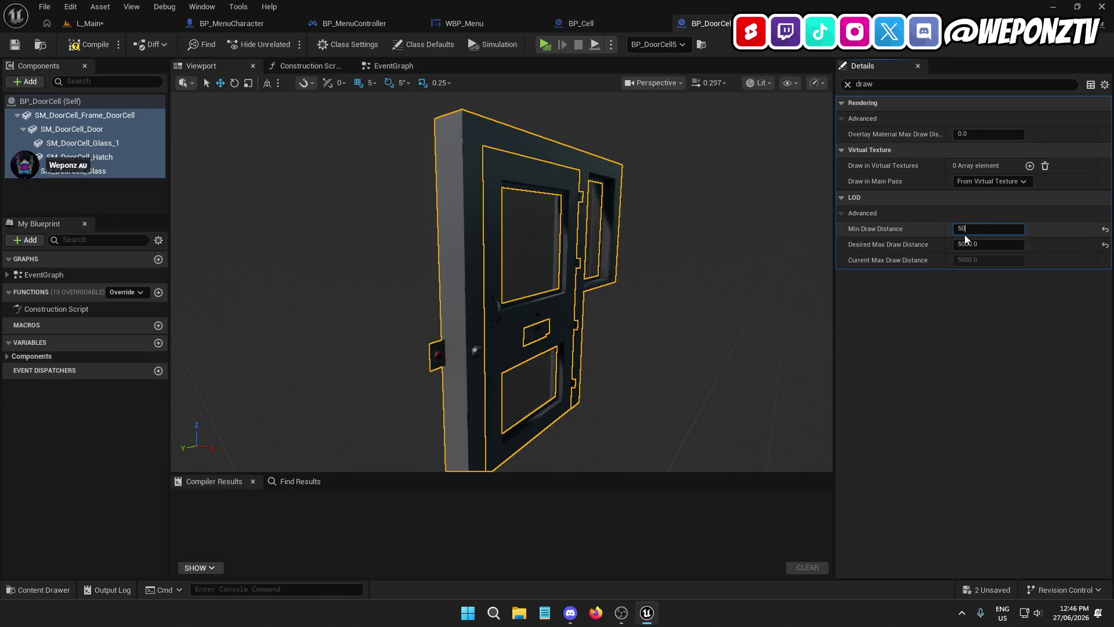
text(00)
click(88, 44)
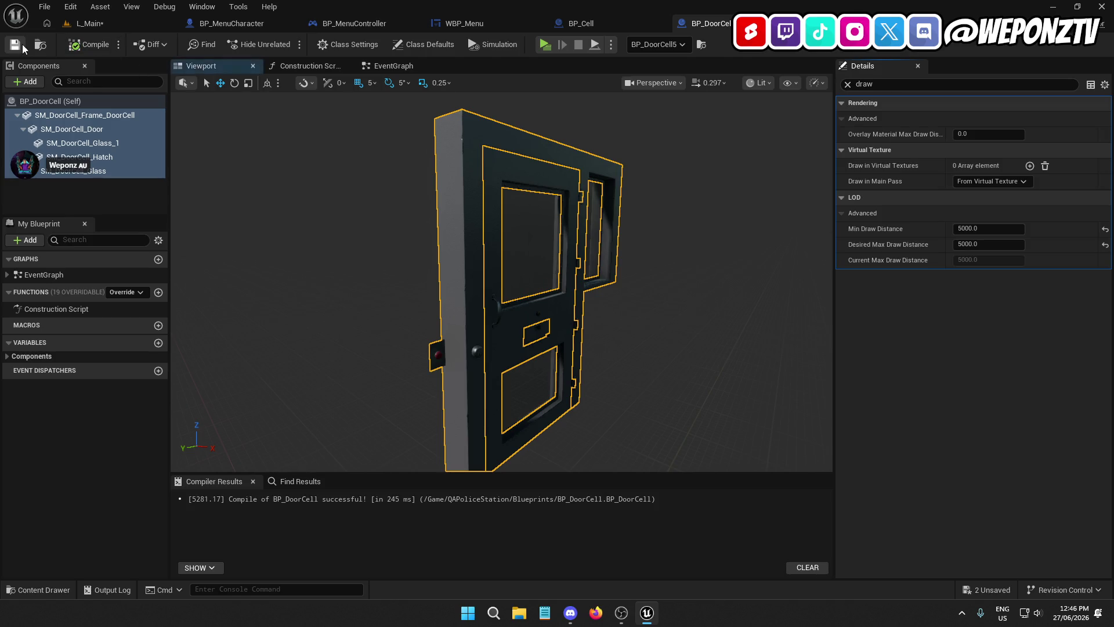
click(21, 45)
click(87, 23)
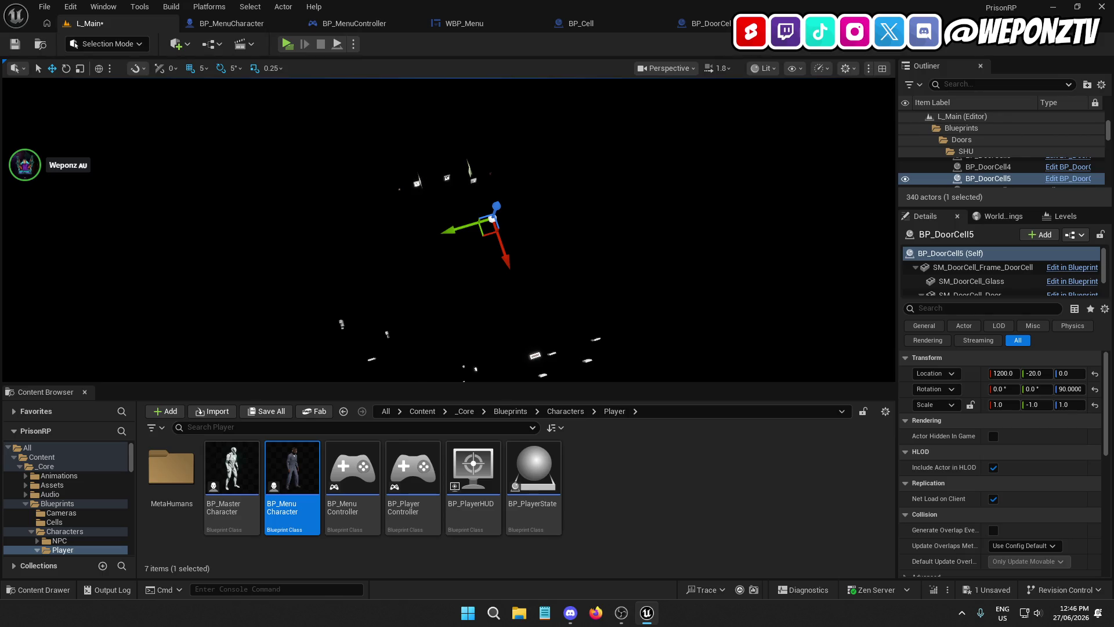
- Select BP_PrisonBars2's mesh components and filter their Details for 'draw' draw settings
click(429, 203)
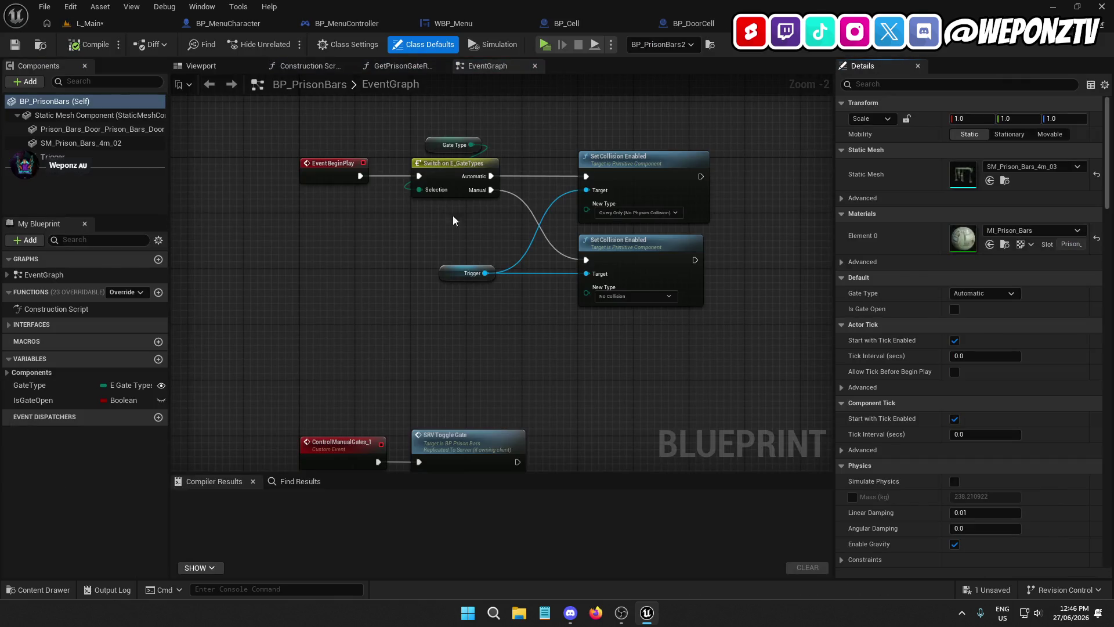
click(82, 115)
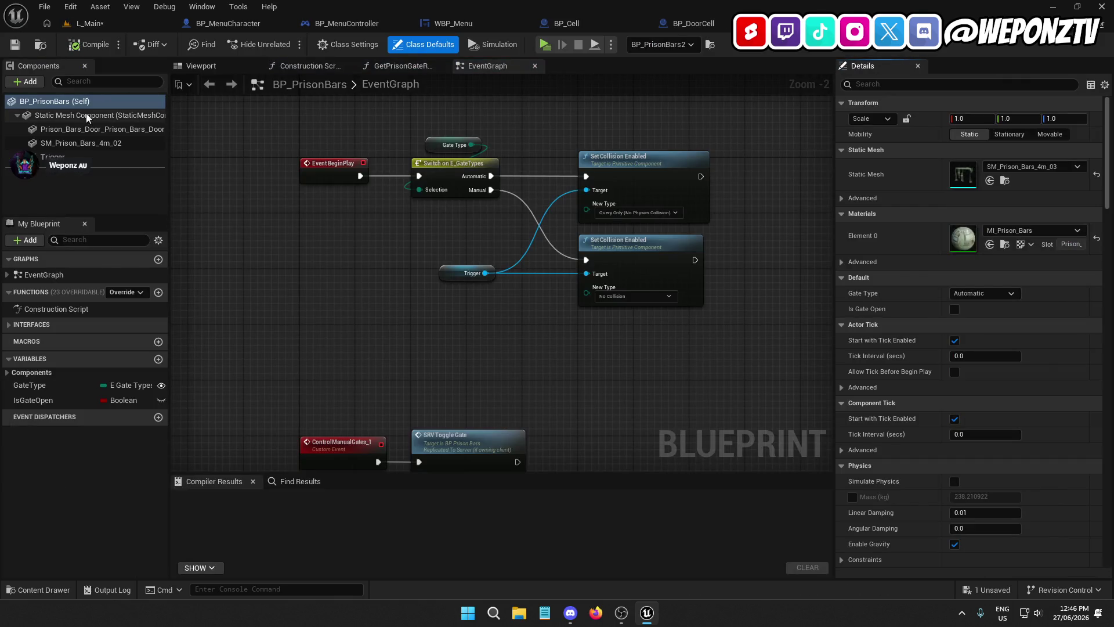
shift+click(85, 141)
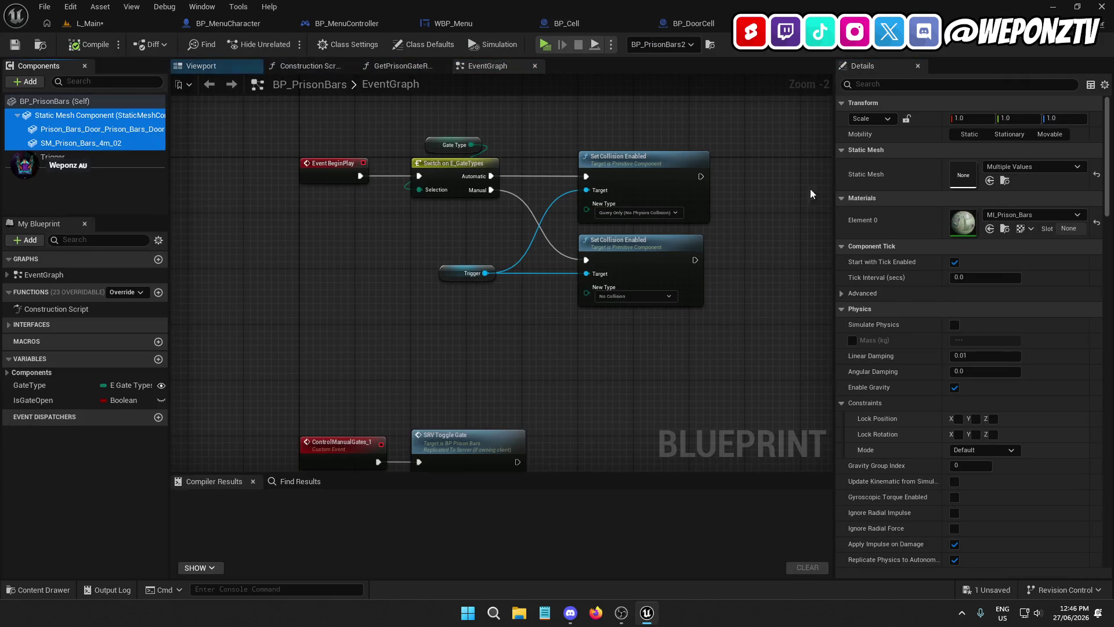
click(909, 99)
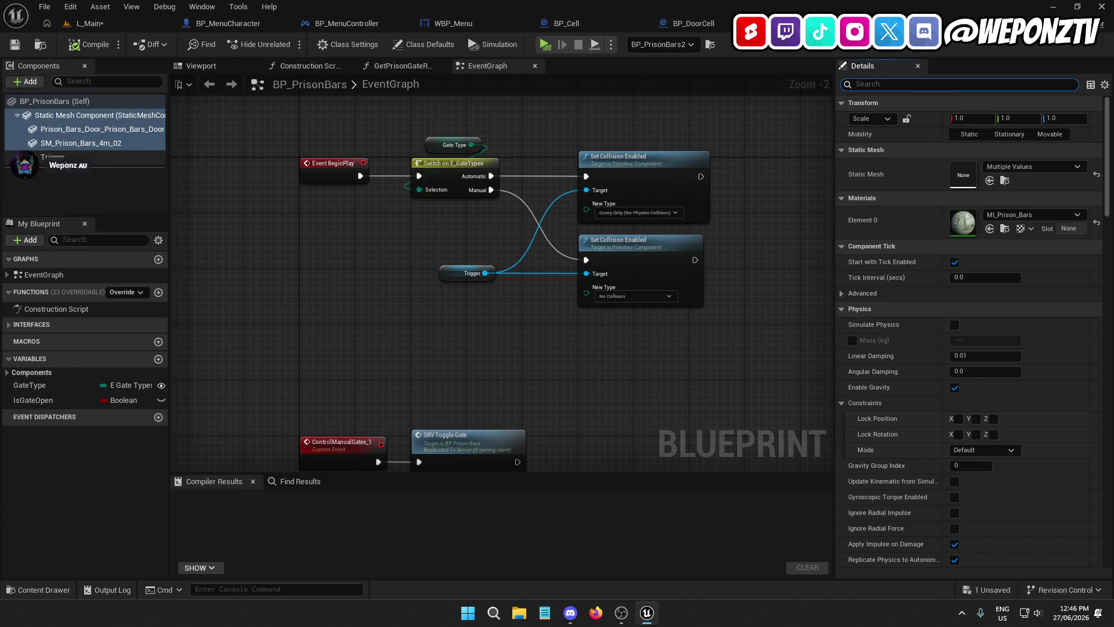
ctrl+click(87, 158)
click(884, 86)
text(draw)
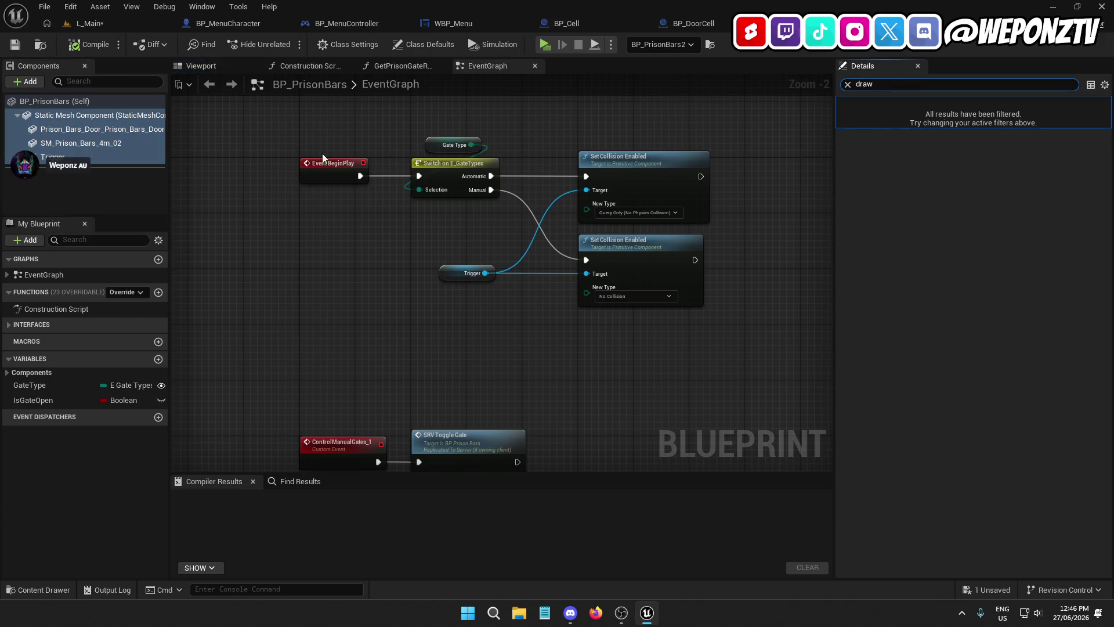
ctrl+click(69, 158)
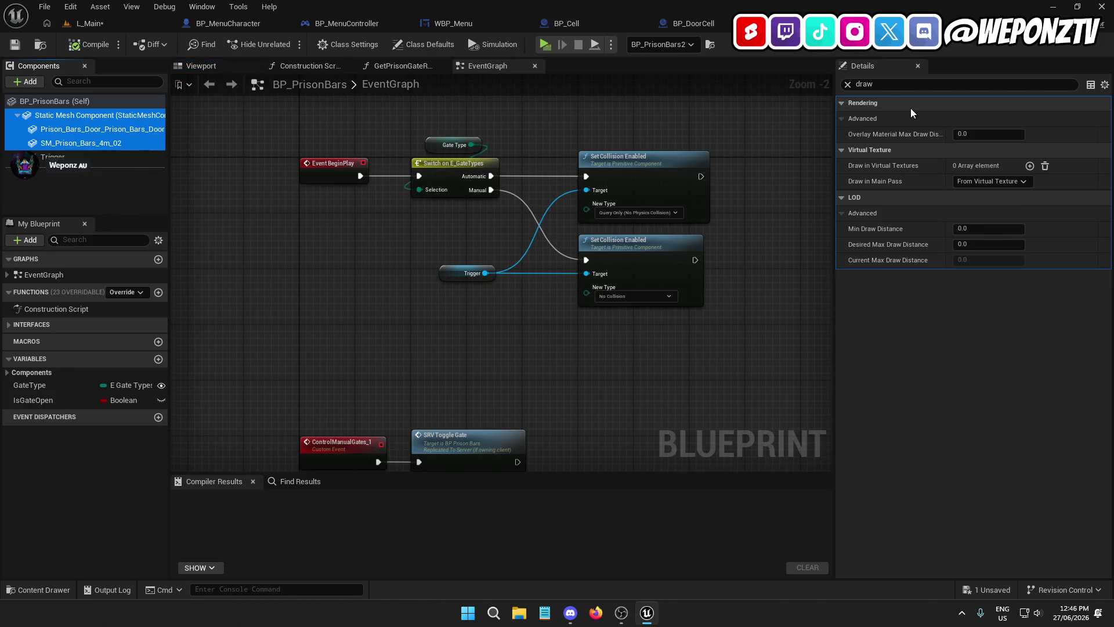
- Set Min and Desired Max Draw Distance to 5000, compile, and save L_Main
click(974, 229)
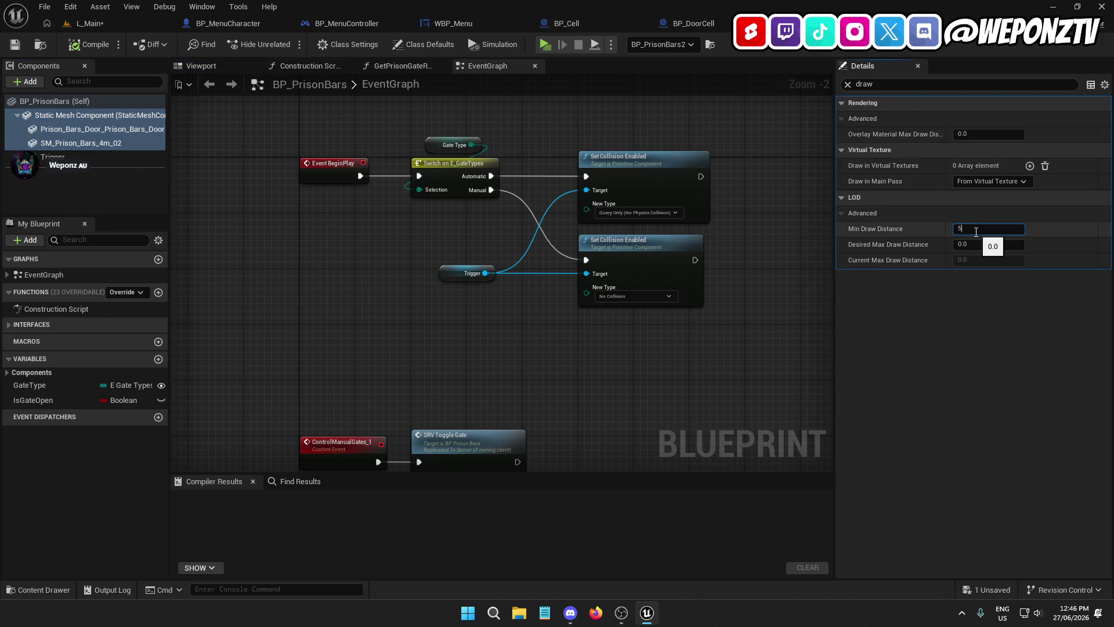
text(00)
click(985, 244)
text(5000)
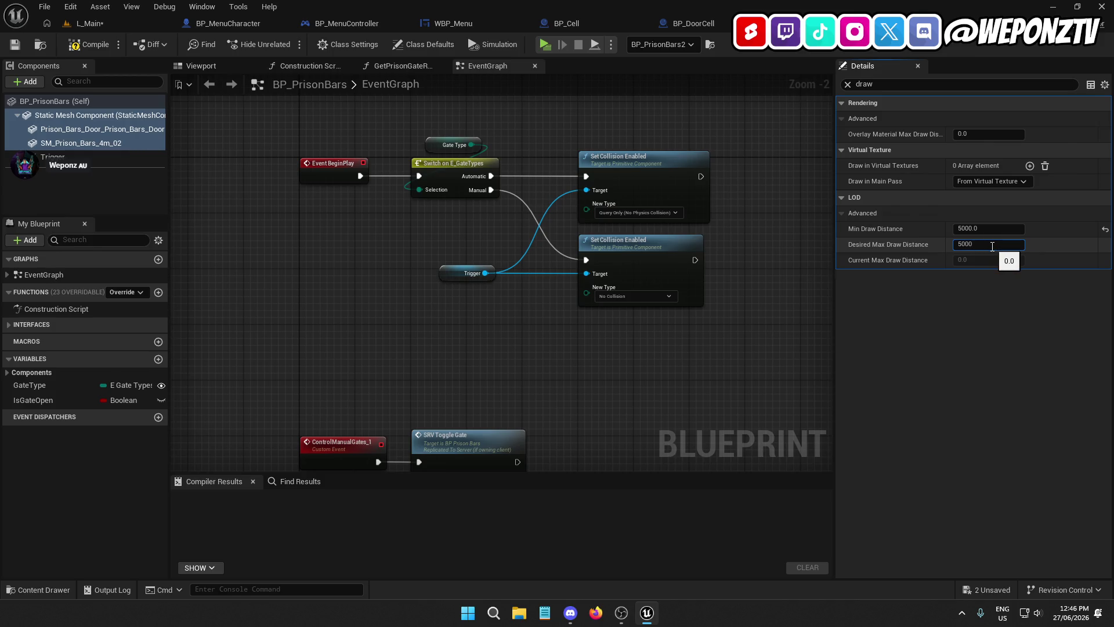
key(Return)
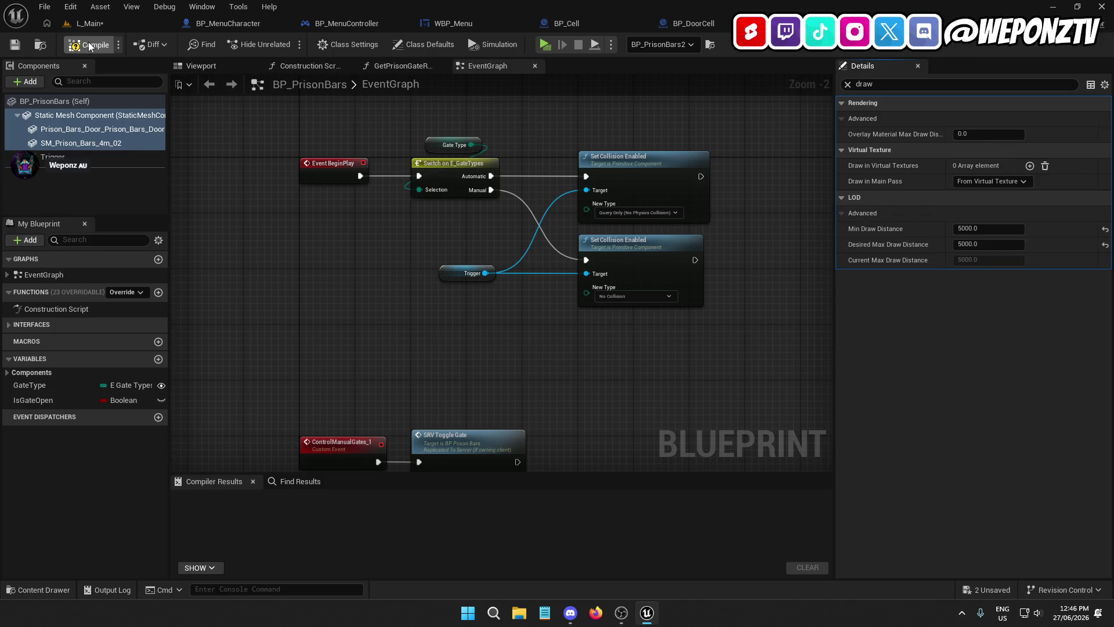
click(90, 45)
click(96, 24)
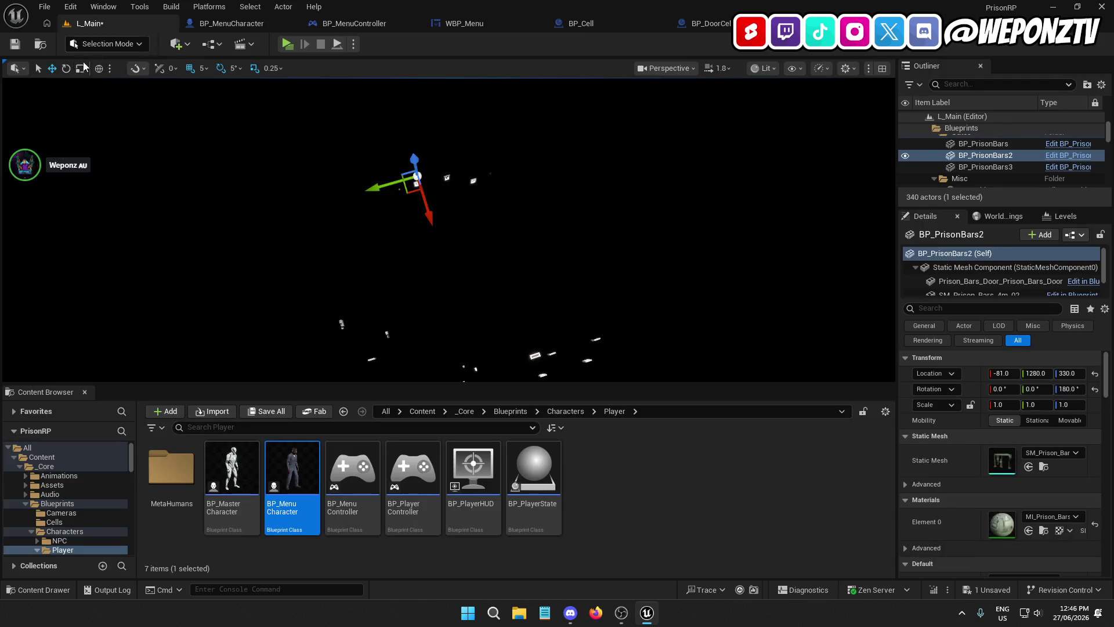
click(15, 44)
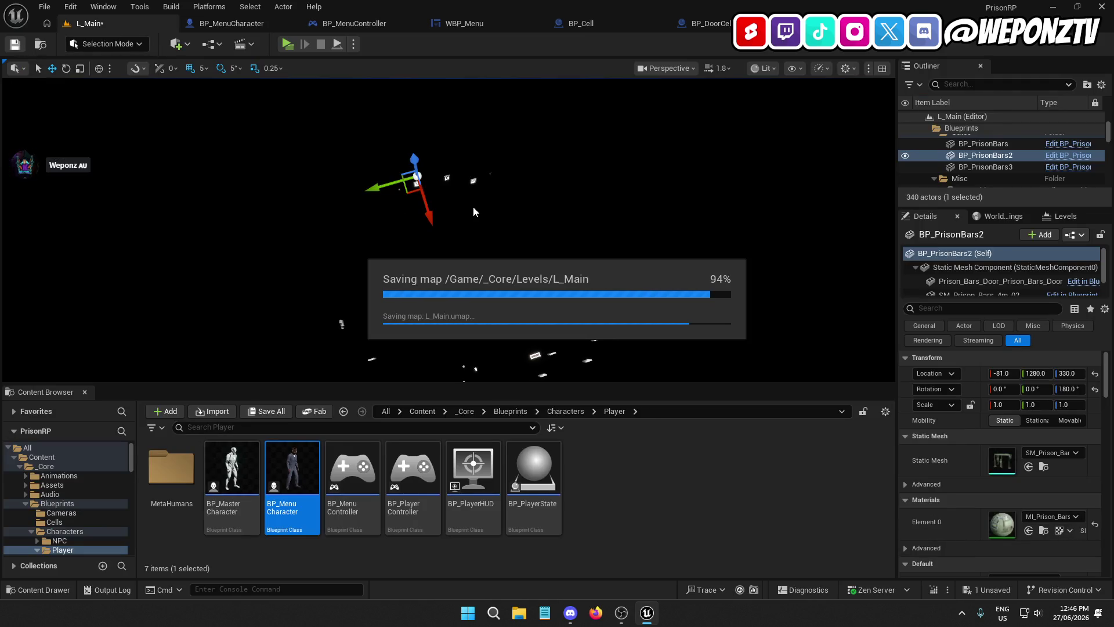
mouse_move(472, 207)
mouse_down()
mouse_move(396, 217)
mouse_move(384, 206)
mouse_move(490, 220)
mouse_up()
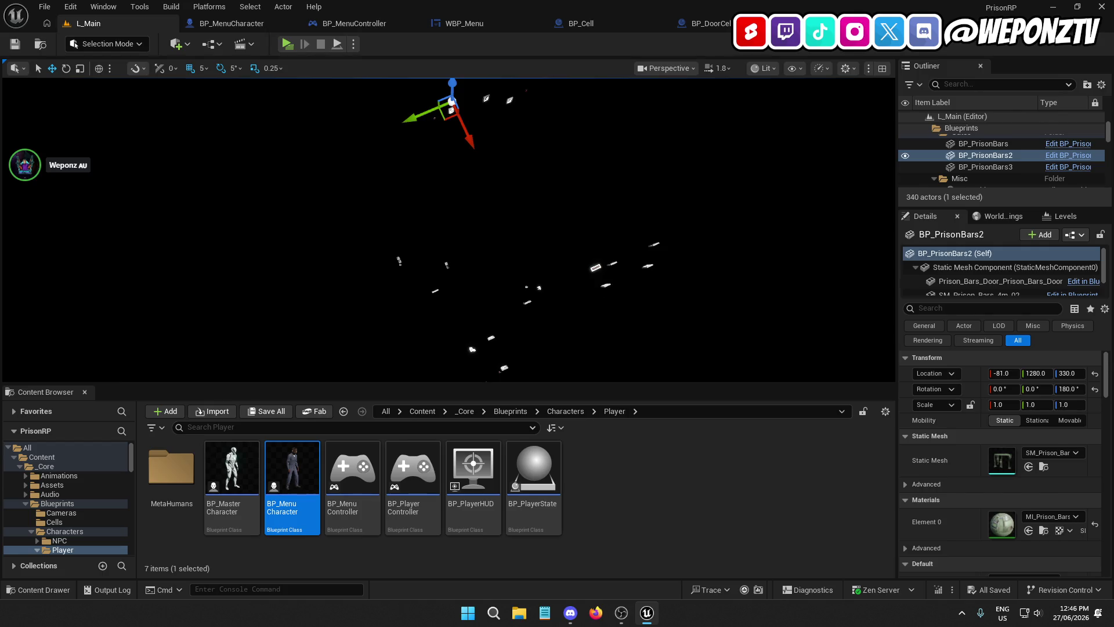
- Open the BP_DoorPrison blueprint's viewport and select its StaticMesh, Door and Glass components
click(596, 267)
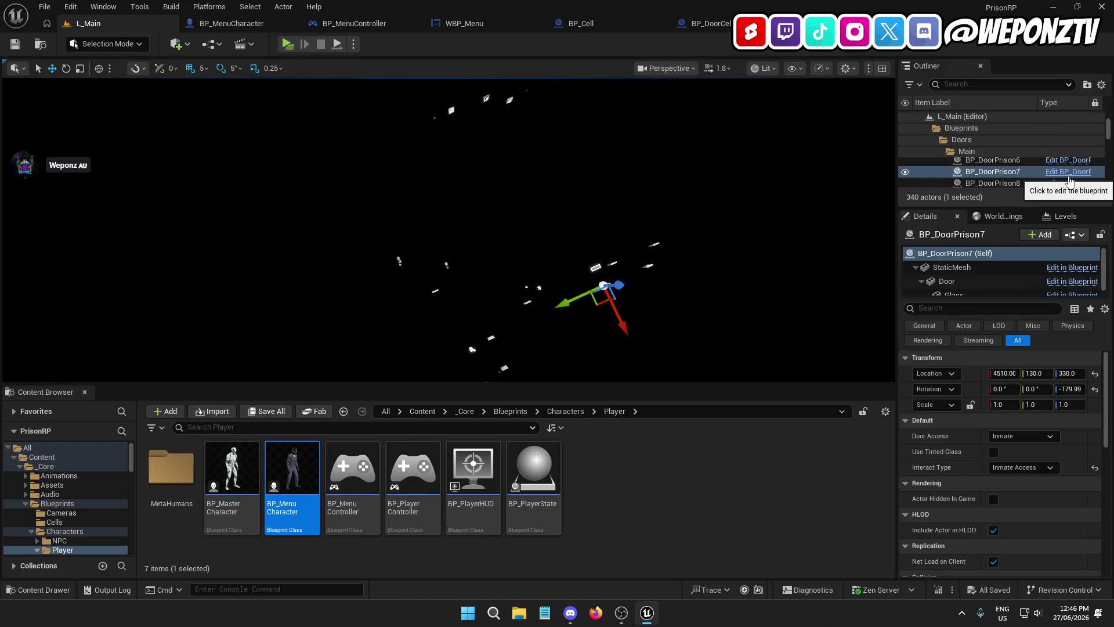
click(1069, 172)
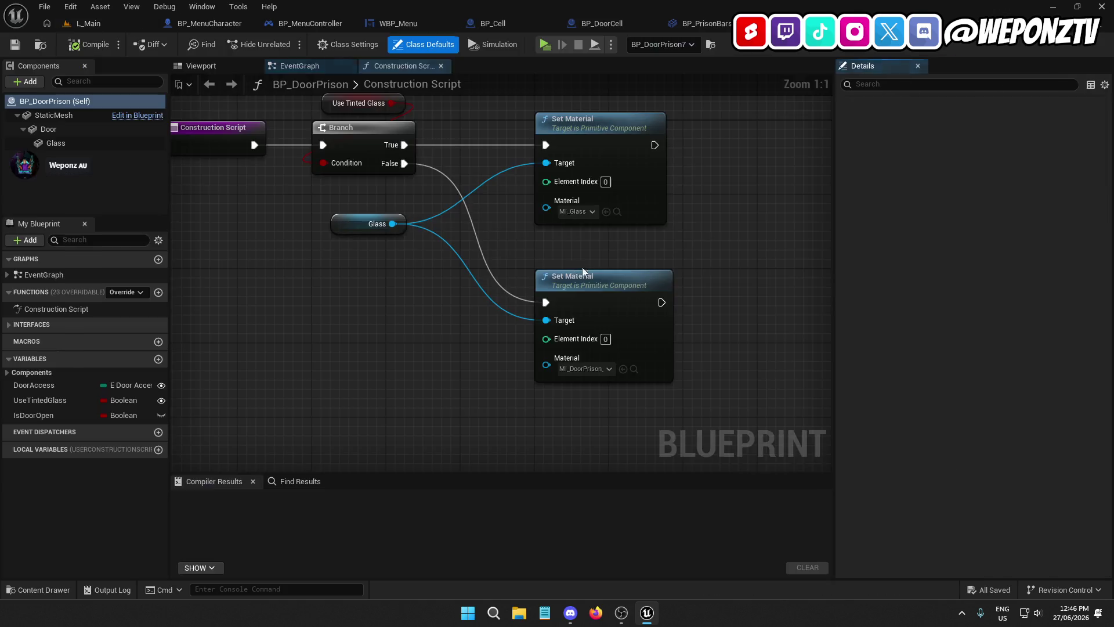
click(203, 67)
click(81, 114)
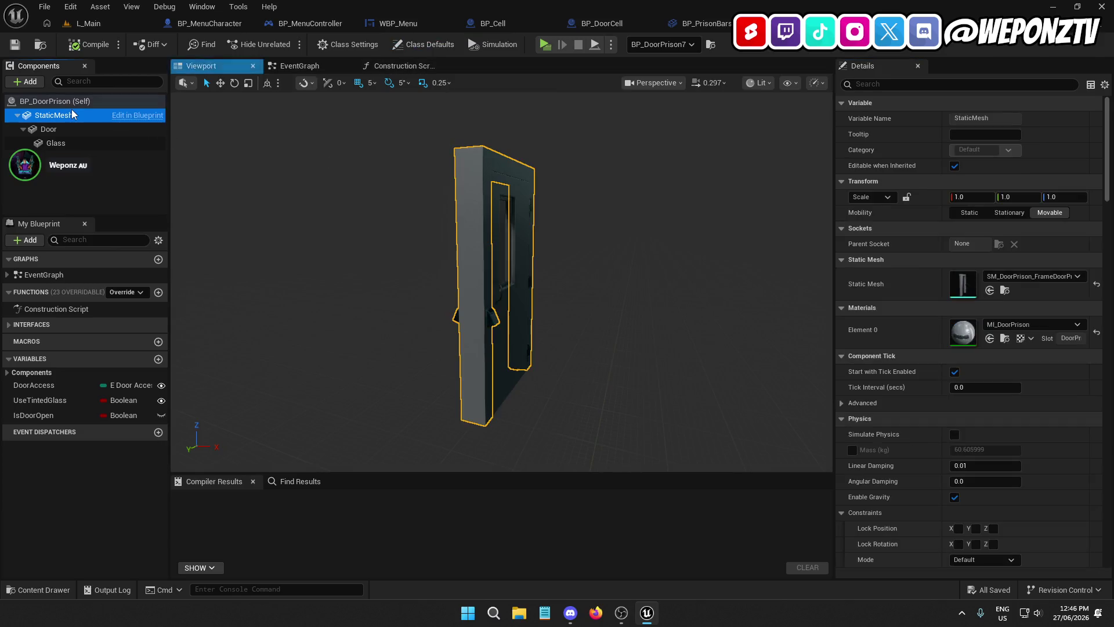
ctrl+click(70, 127)
ctrl+click(75, 143)
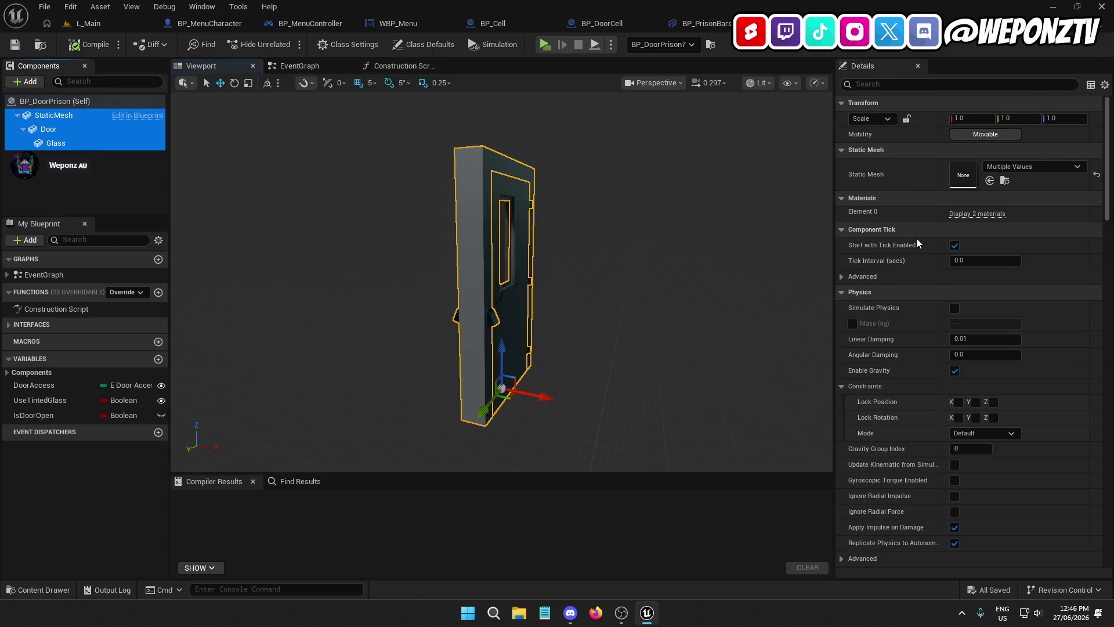
- Set Min and Desired Max Draw Distance to 5000 on those meshes and compile
click(916, 85)
text(dra)
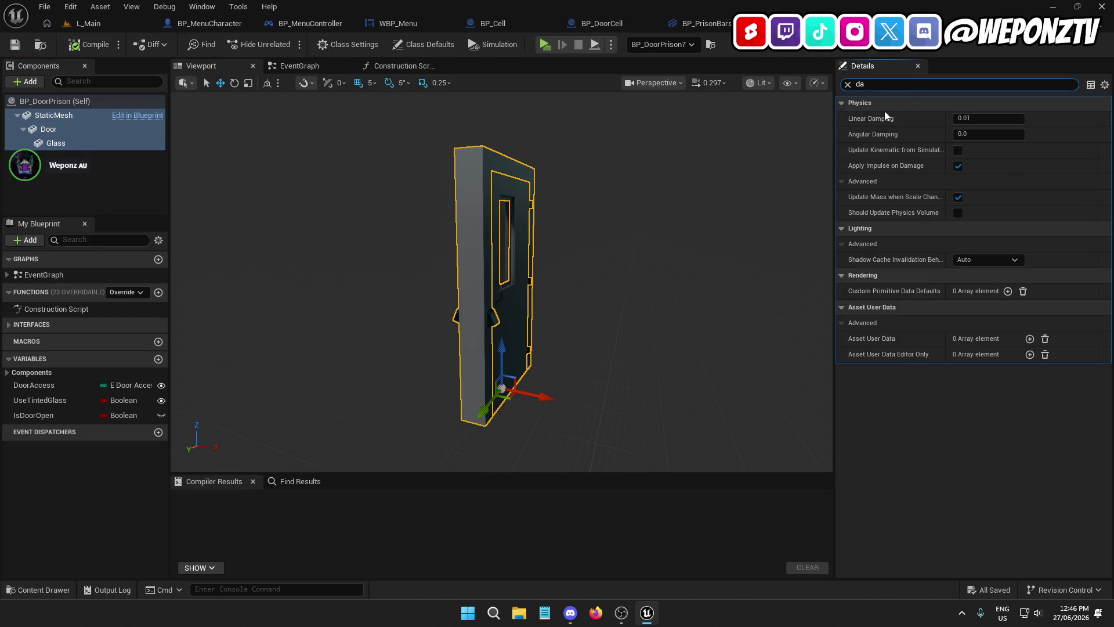
text(w)
click(988, 229)
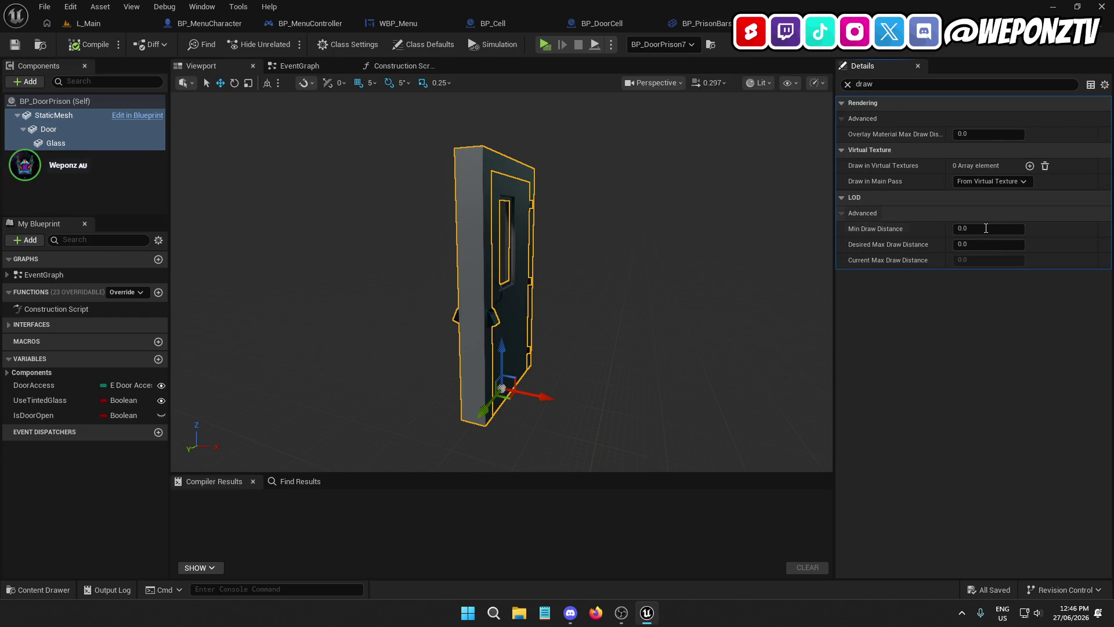
text(5000)
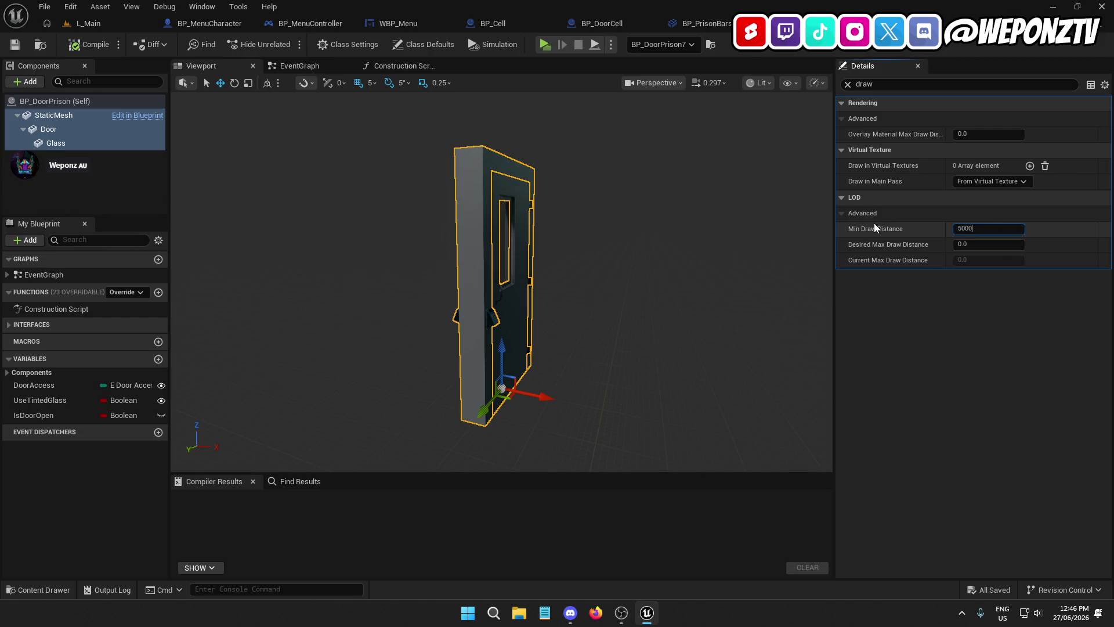
click(979, 245)
text(5000)
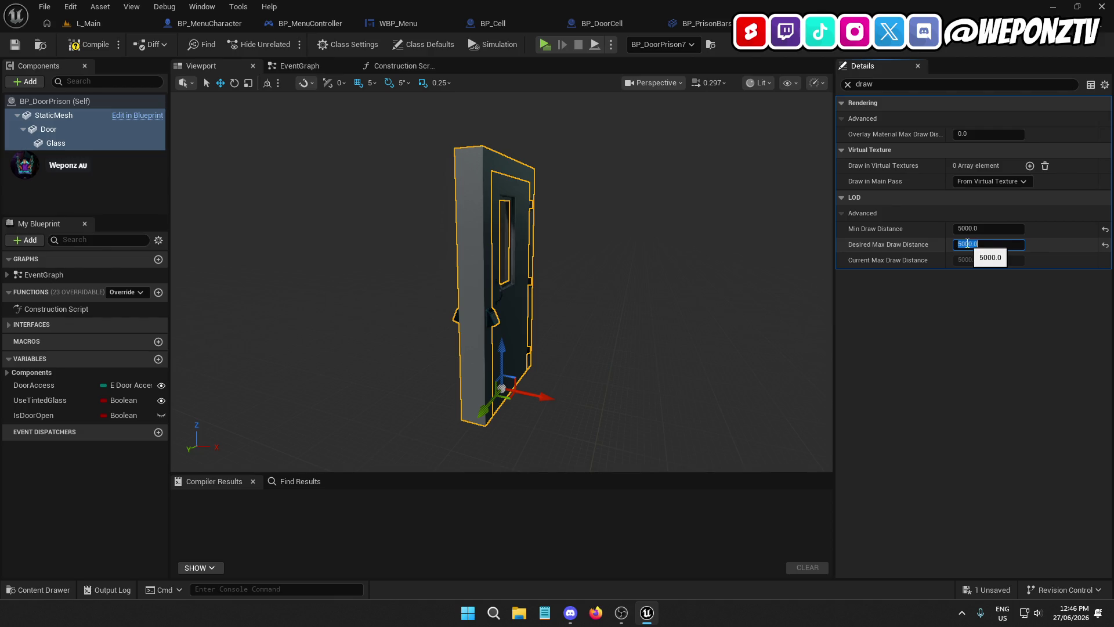
key(Return)
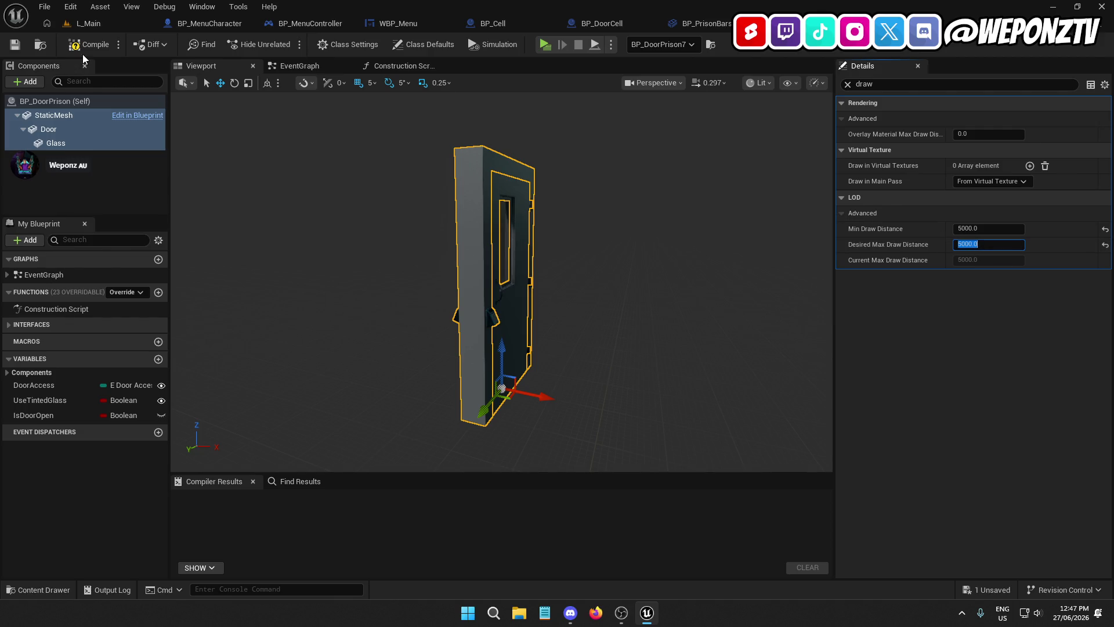
click(81, 49)
- Save the door blueprint and return to the L_Main level
click(17, 46)
click(94, 28)
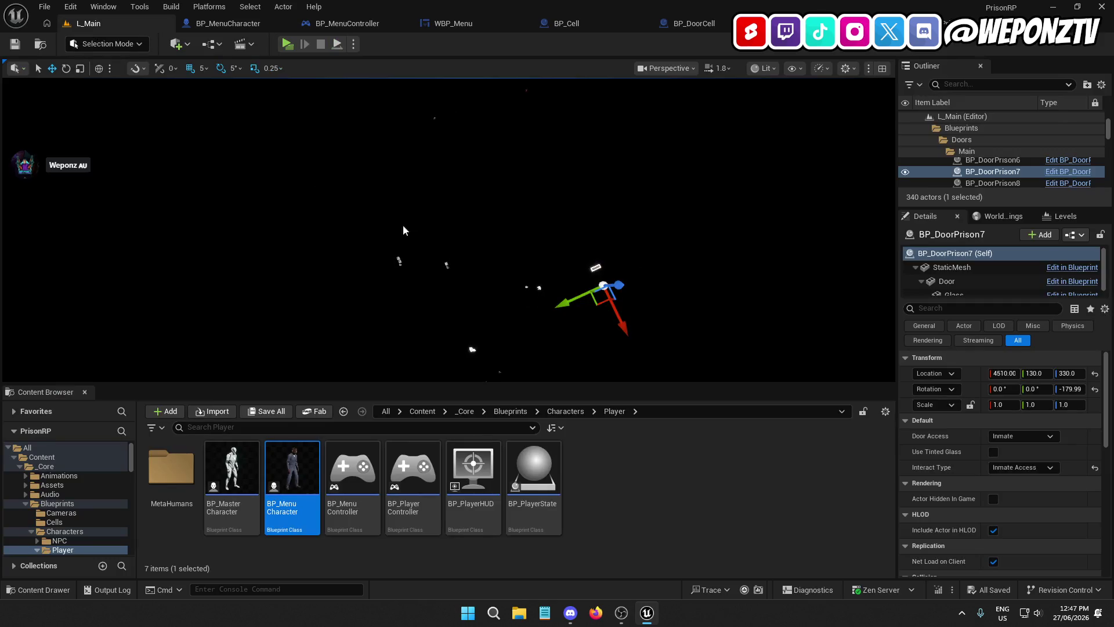
click(401, 264)
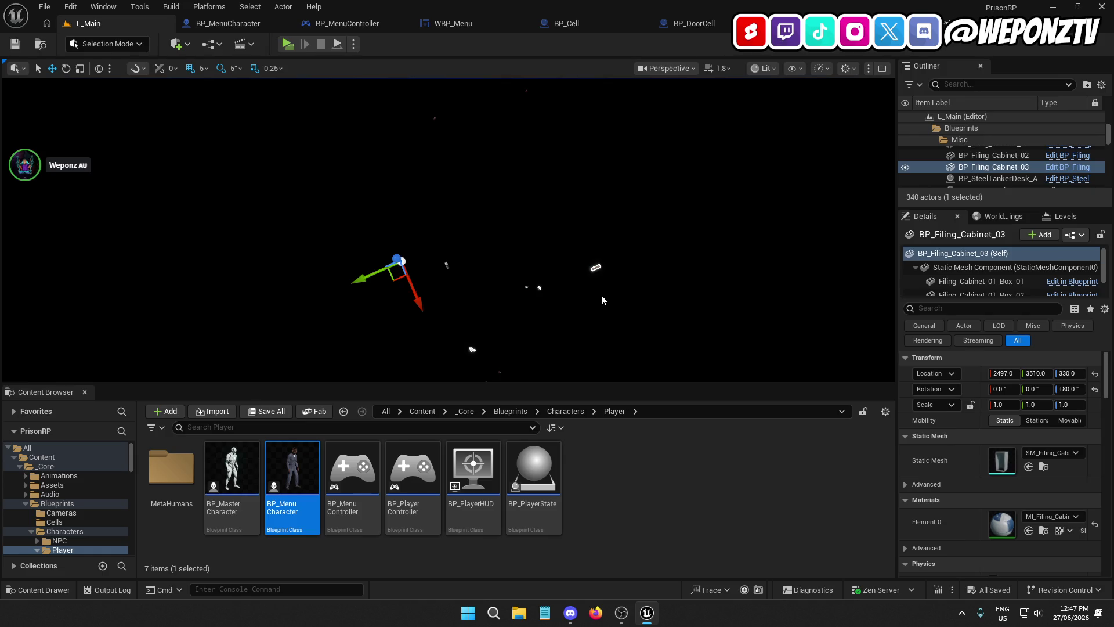
- Navigate the viewport into the lit menu room, framing BP_MenuCharacter from the room corner
mouse_move(503, 178)
mouse_down()
mouse_move(503, 151)
mouse_move(499, 174)
mouse_move(526, 183)
mouse_move(525, 195)
mouse_move(577, 203)
mouse_up()
drag(516, 202, 516, 202)
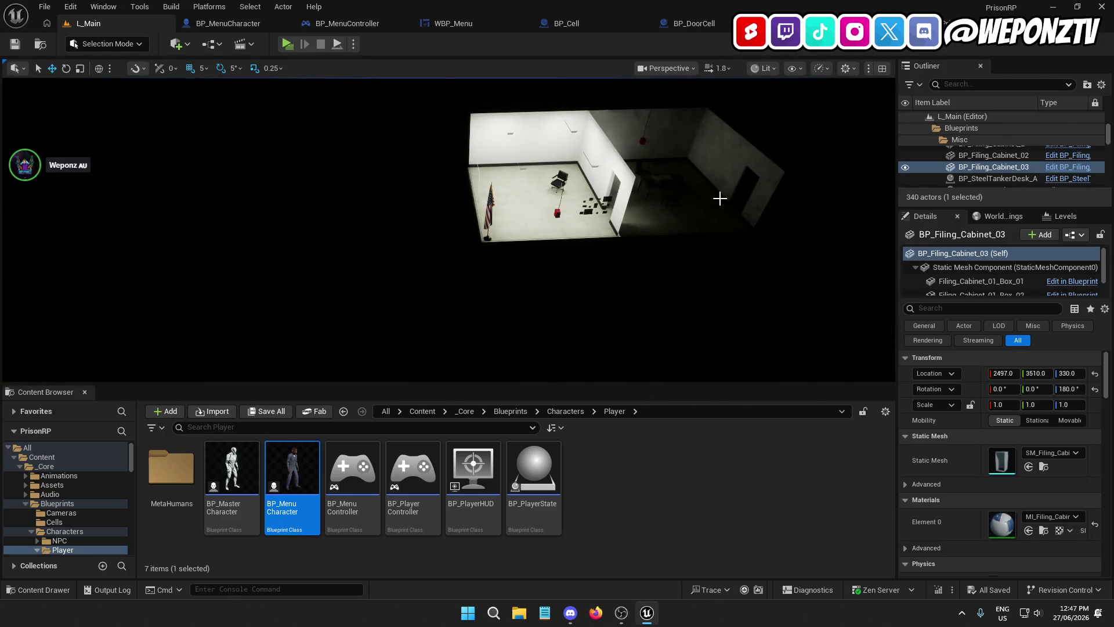
drag(1112, 133, 1110, 175)
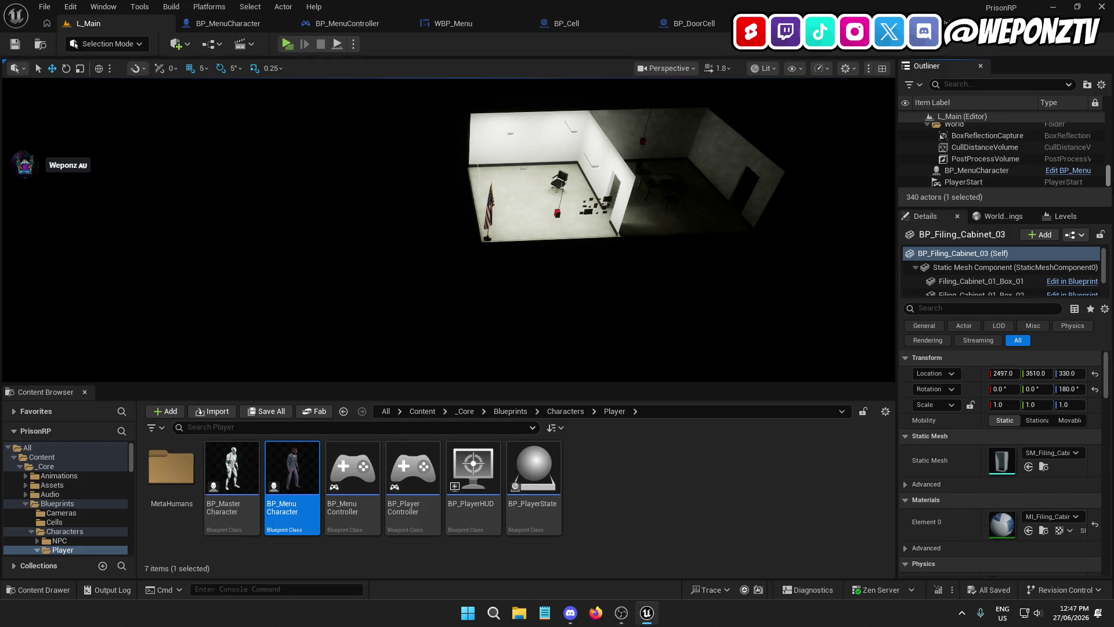
double_click(995, 171)
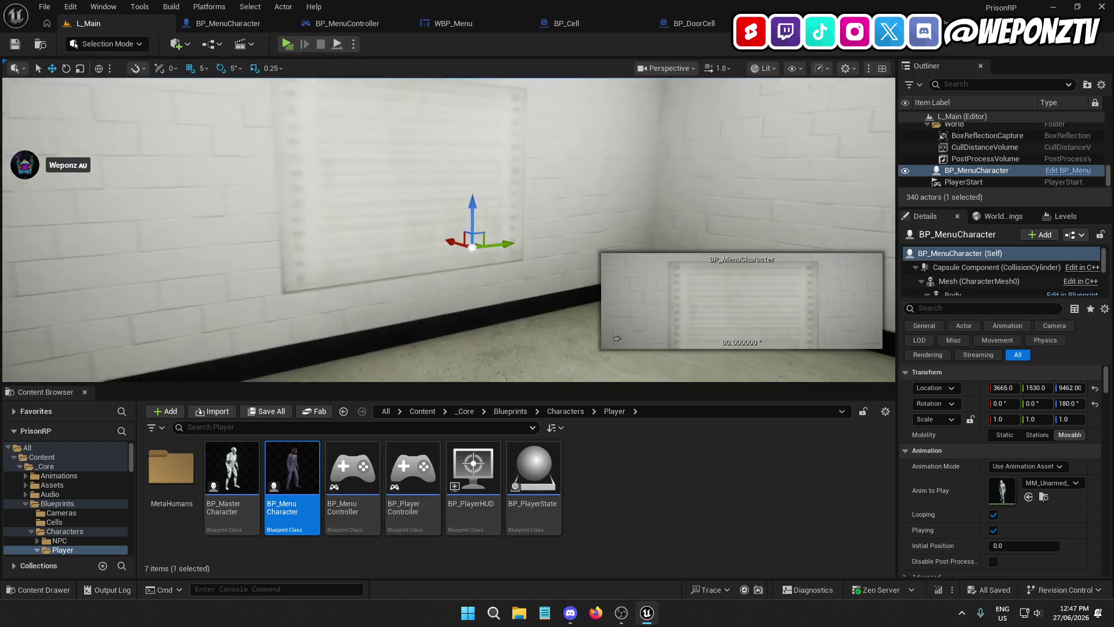
mouse_move(603, 247)
mouse_down()
mouse_move(580, 264)
mouse_move(602, 248)
mouse_up()
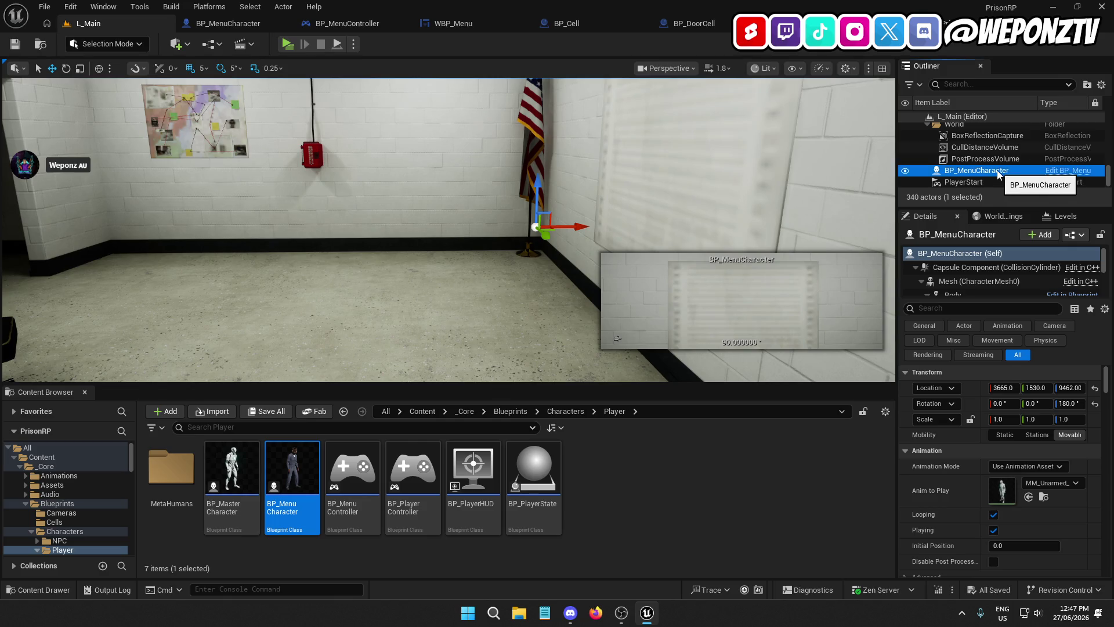
- Delete BP_MenuCharacter from the level
right_click(997, 170)
mouse_move(963, 369)
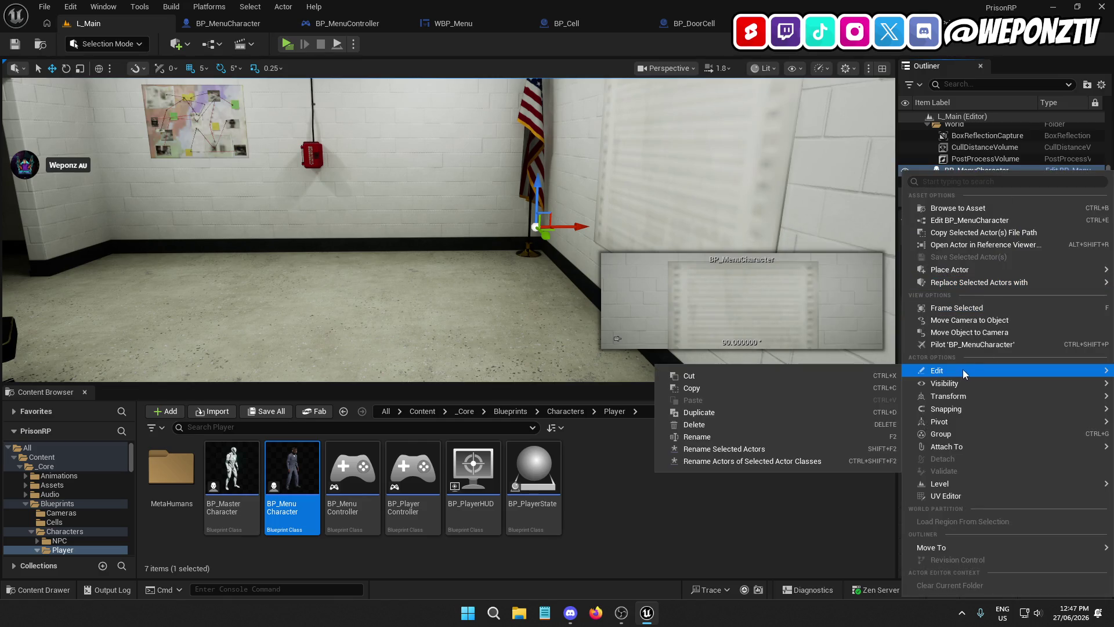
click(726, 420)
- Focus the PlayerStart, undo its accidental move back to Z 9462, and save L_Main
double_click(980, 183)
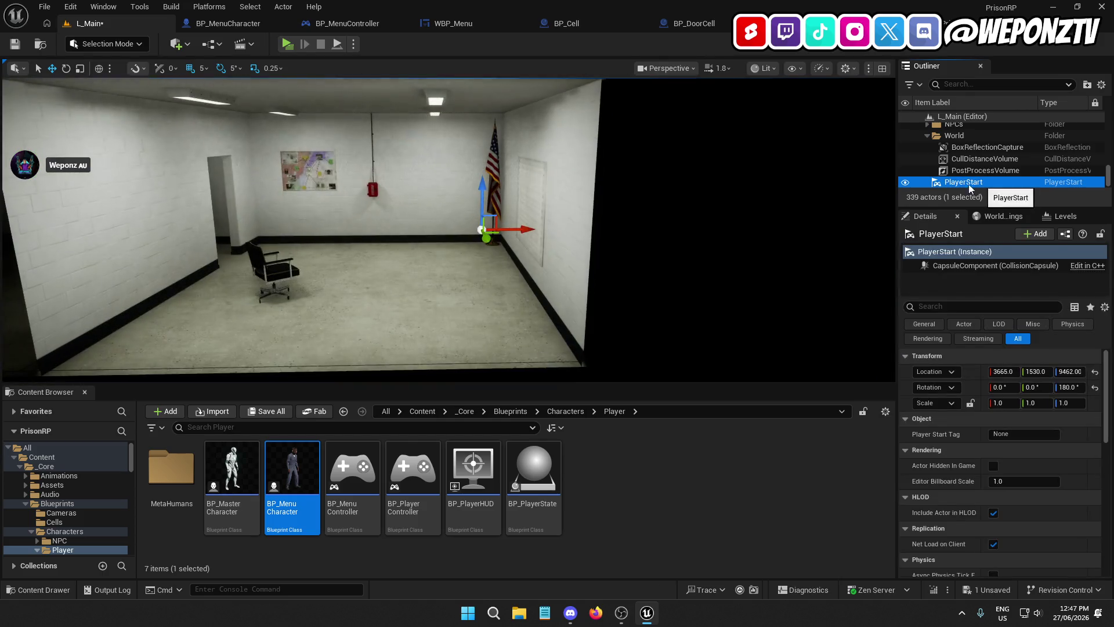
drag(482, 169, 483, 174)
key(ctrl+z)
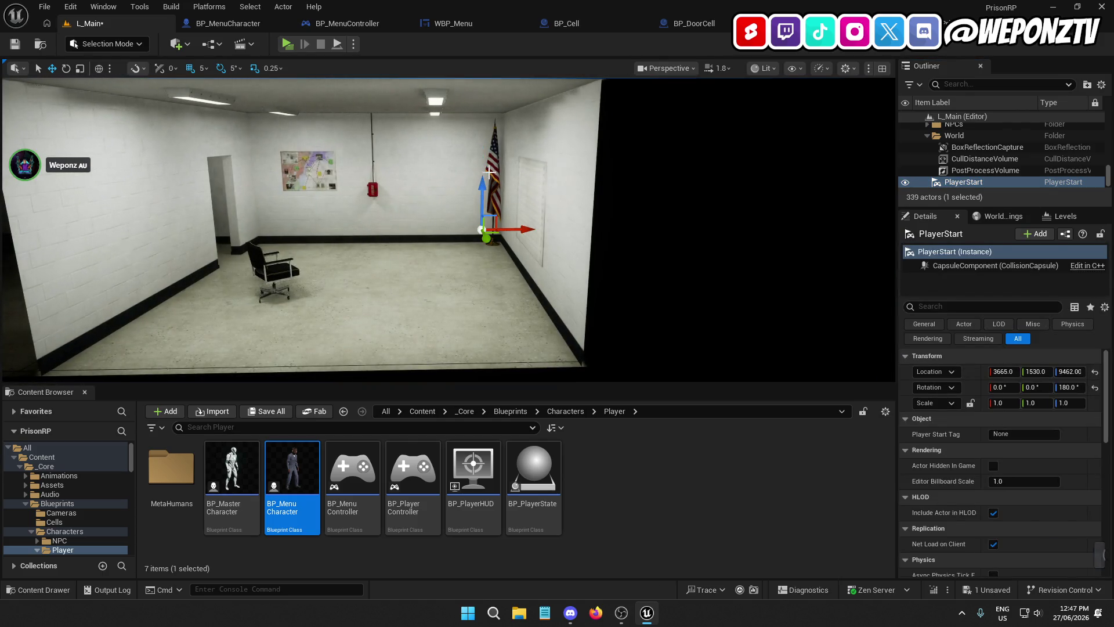
click(14, 44)
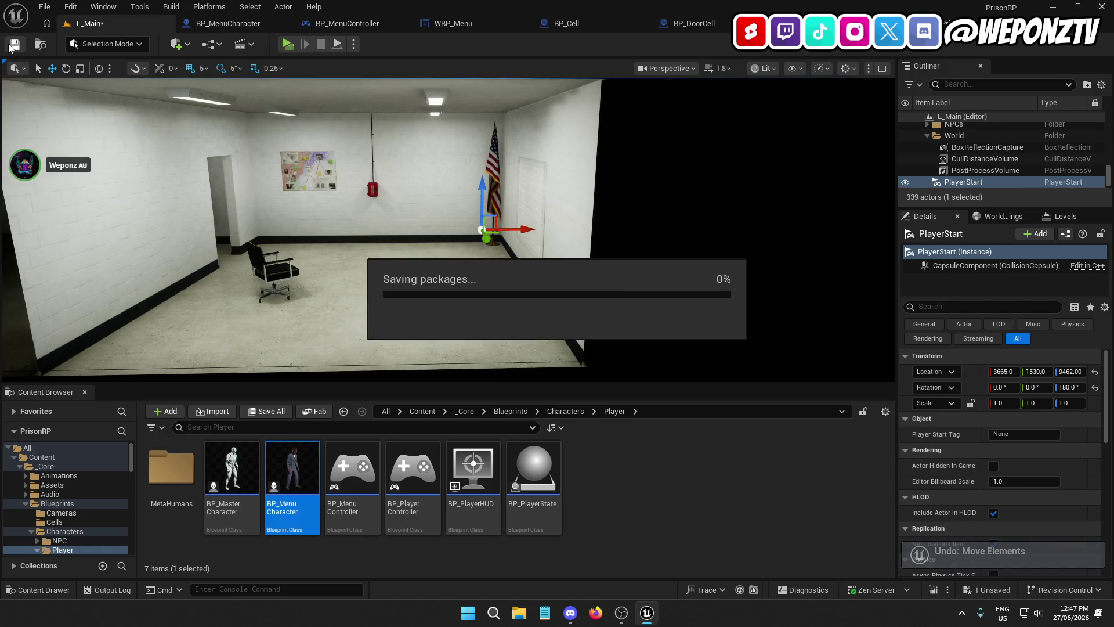
- Close the seven open blueprint and widget editor tabs, leaving only the level
click(282, 23)
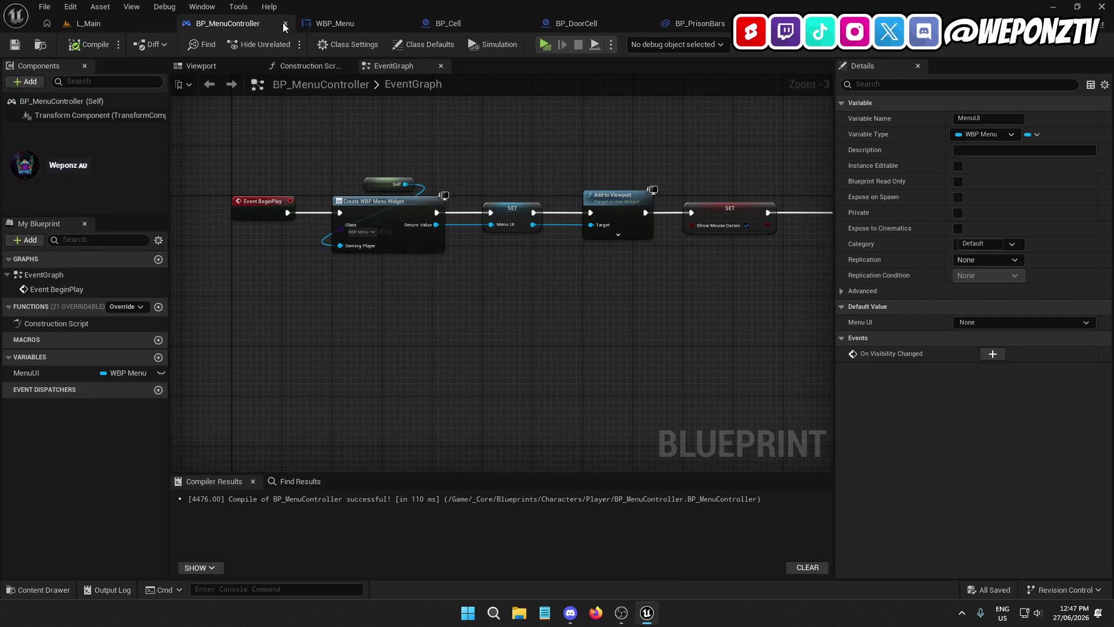
click(292, 23)
click(292, 24)
click(293, 23)
click(293, 23)
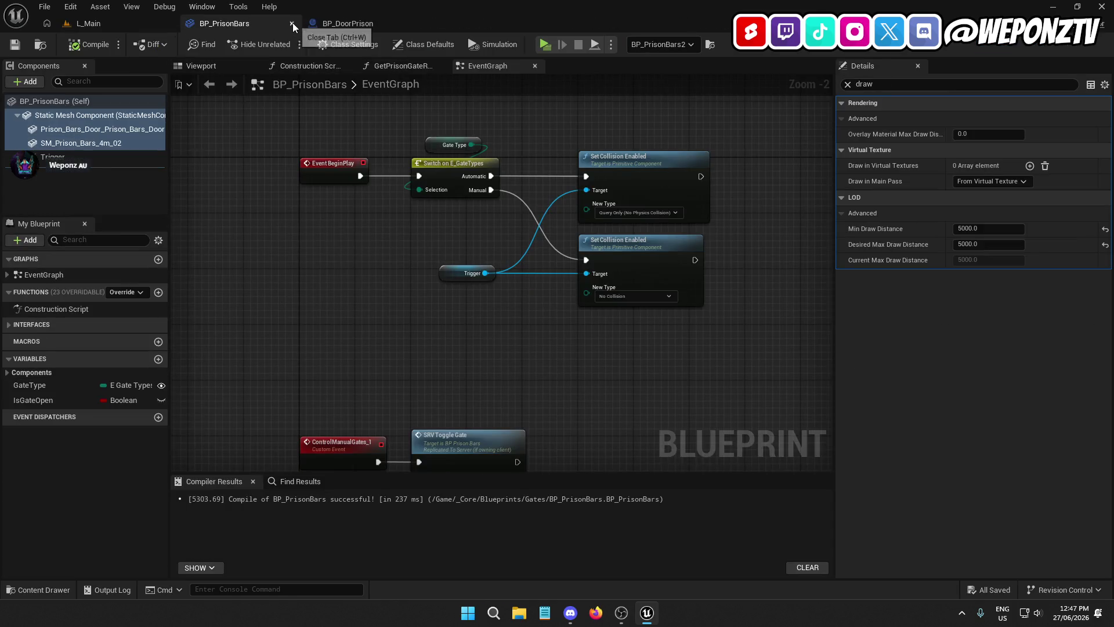
click(293, 22)
click(292, 22)
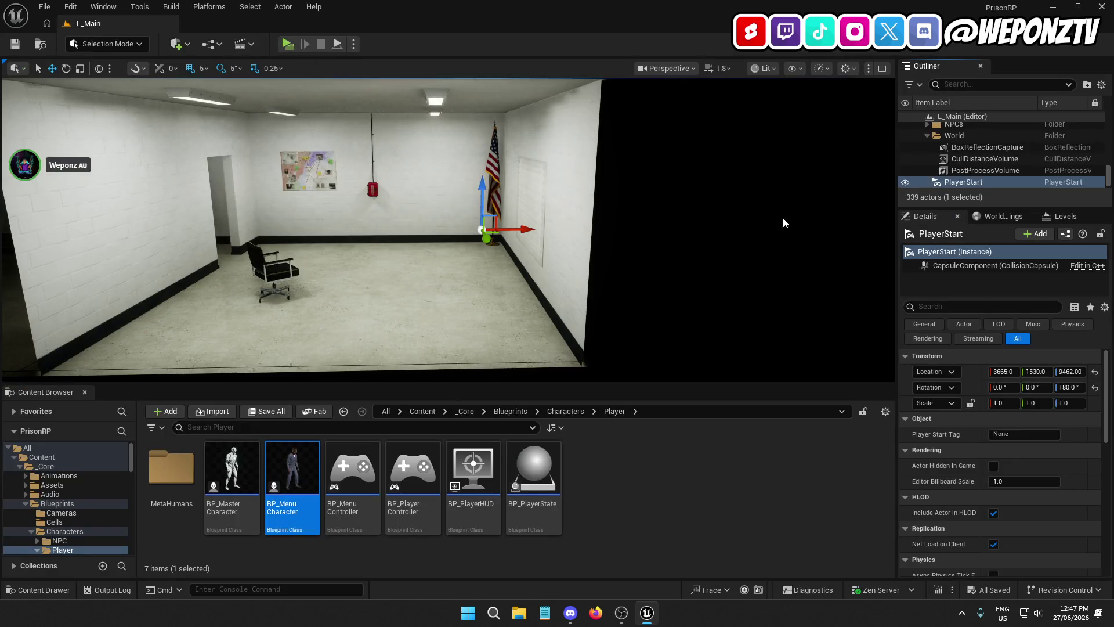
- Show editor icons, select the PlayerStart in the room, and run a quick standalone preview
click(678, 237)
key(g)
drag(678, 237, 583, 232)
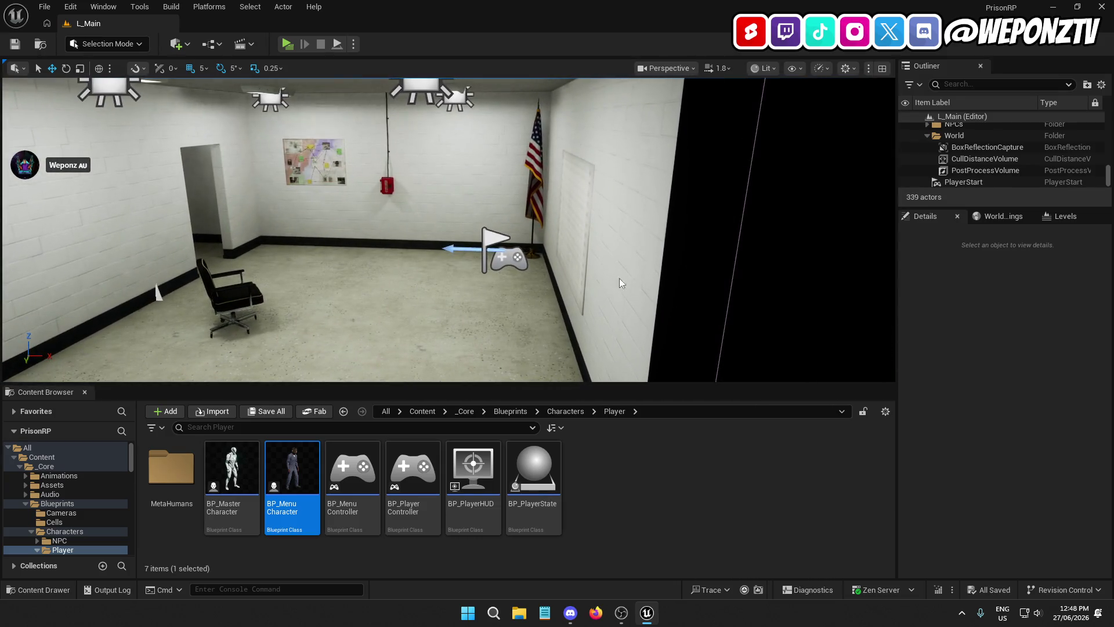
click(506, 256)
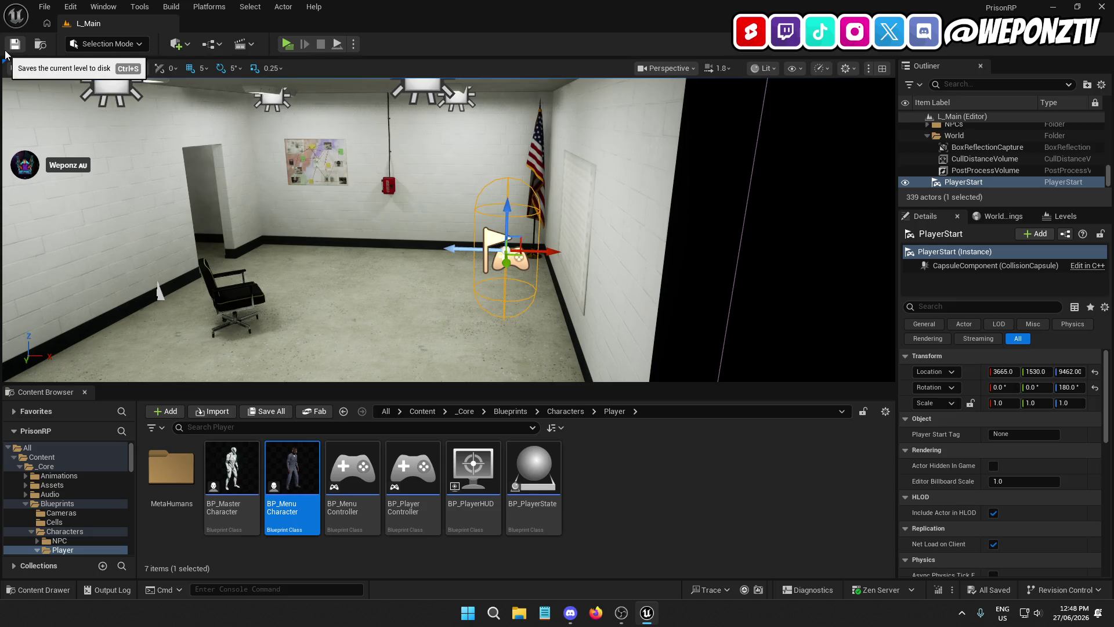
click(288, 45)
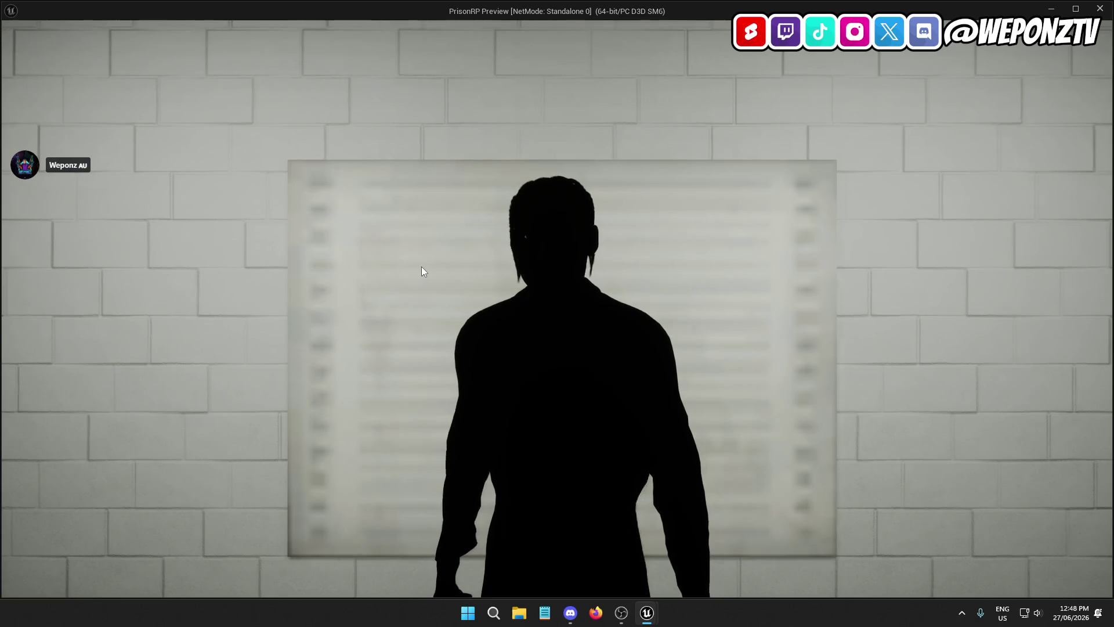
key(Escape)
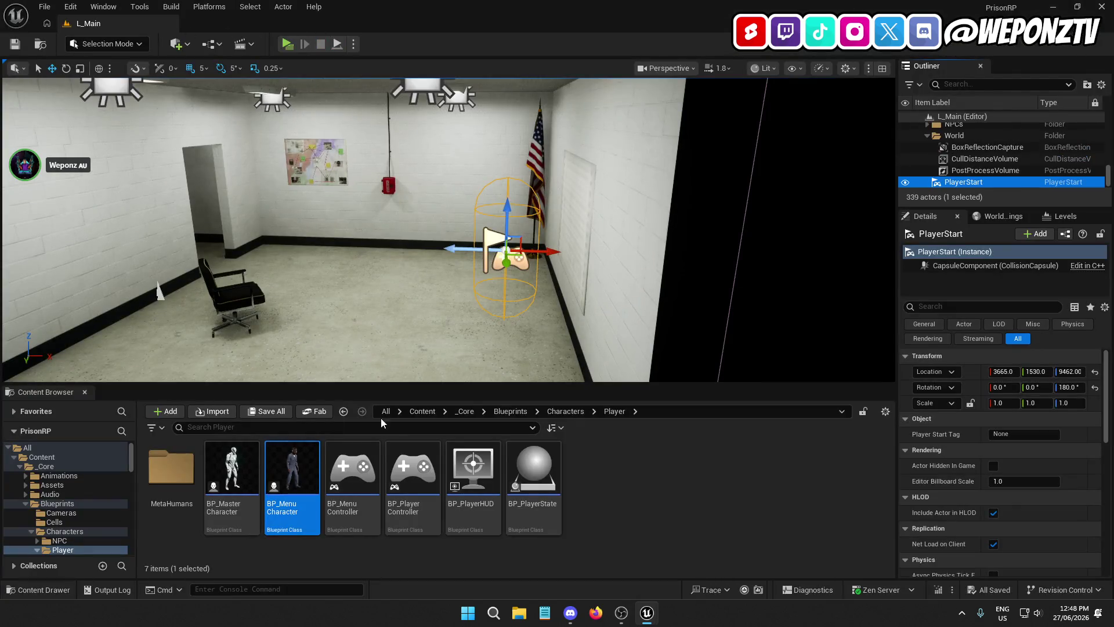
- Force-delete L_Main_BuiltData from the _Core > Levels folder
click(464, 412)
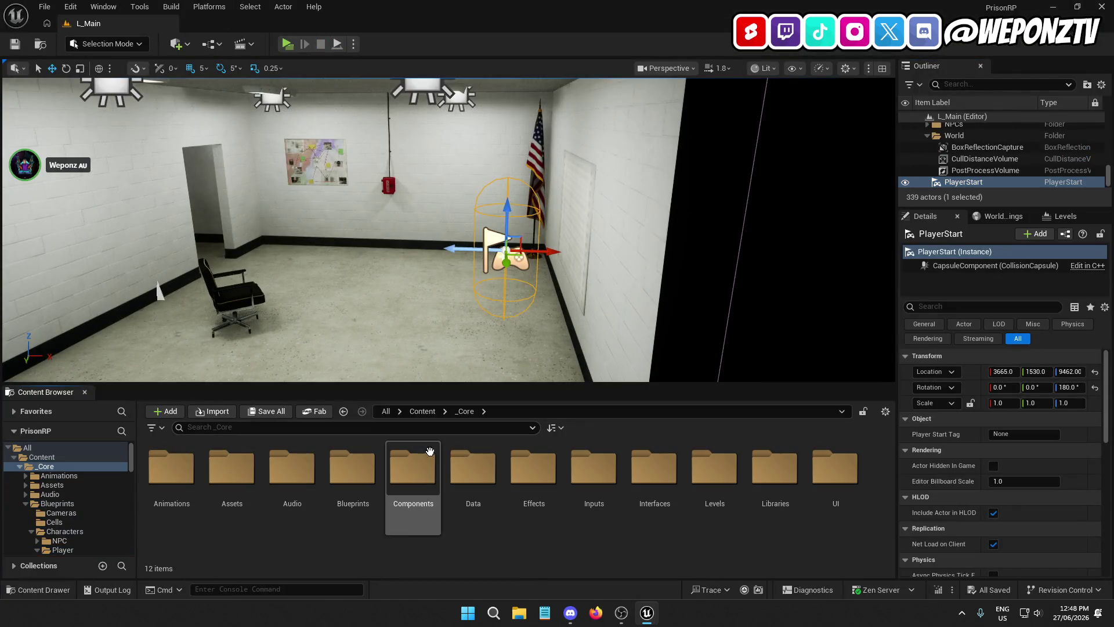
double_click(715, 468)
right_click(299, 468)
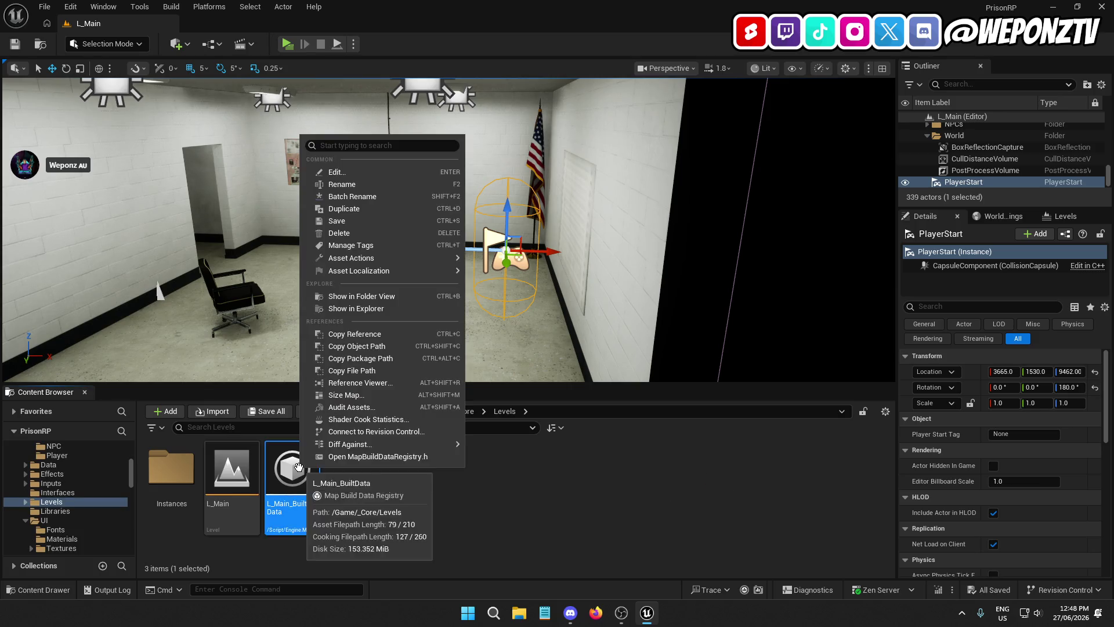
click(350, 233)
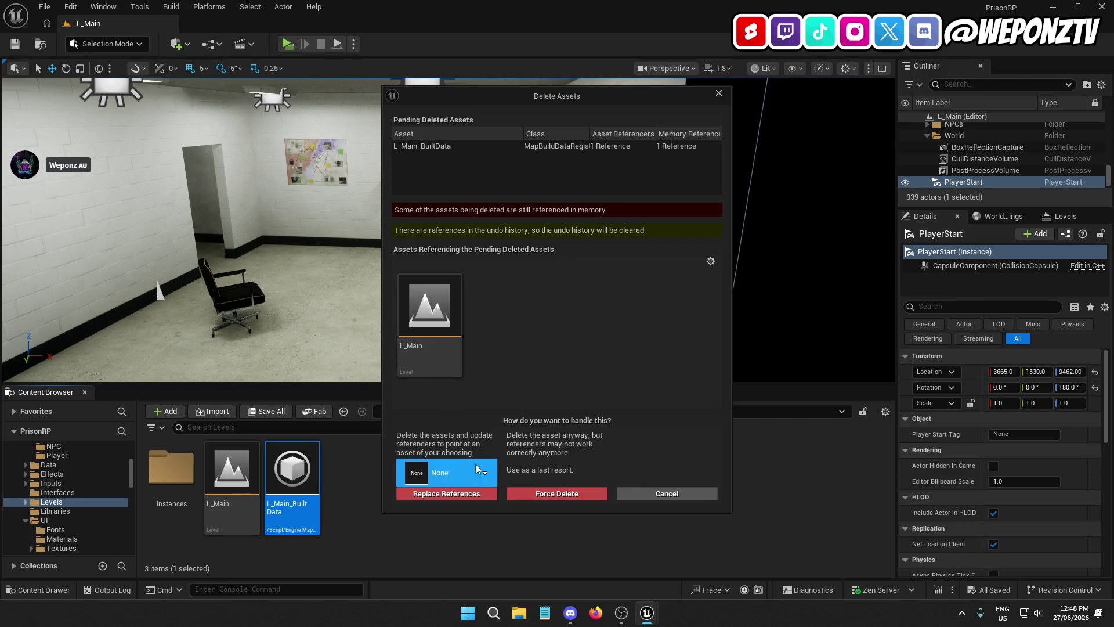
click(481, 474)
click(481, 474)
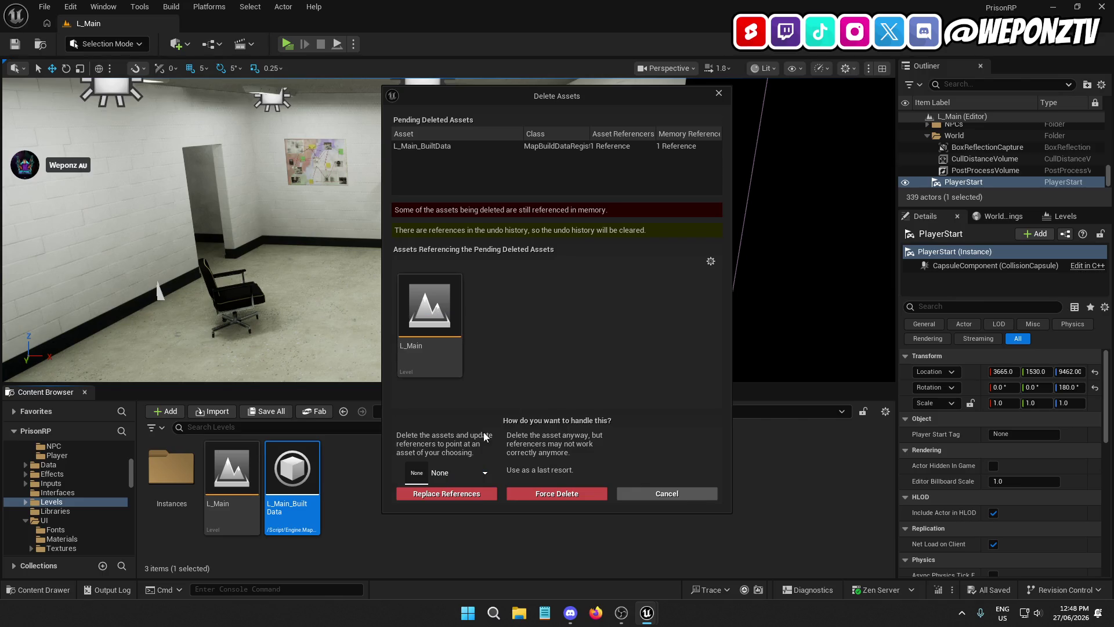
click(559, 494)
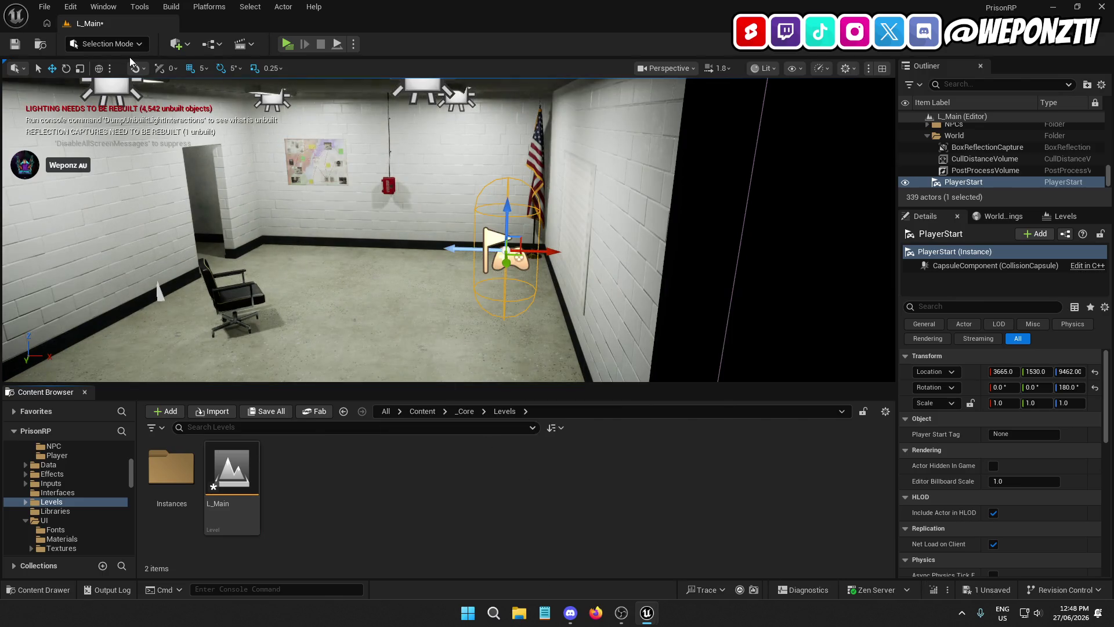
- Save the current level, then start Build All Levels
click(45, 6)
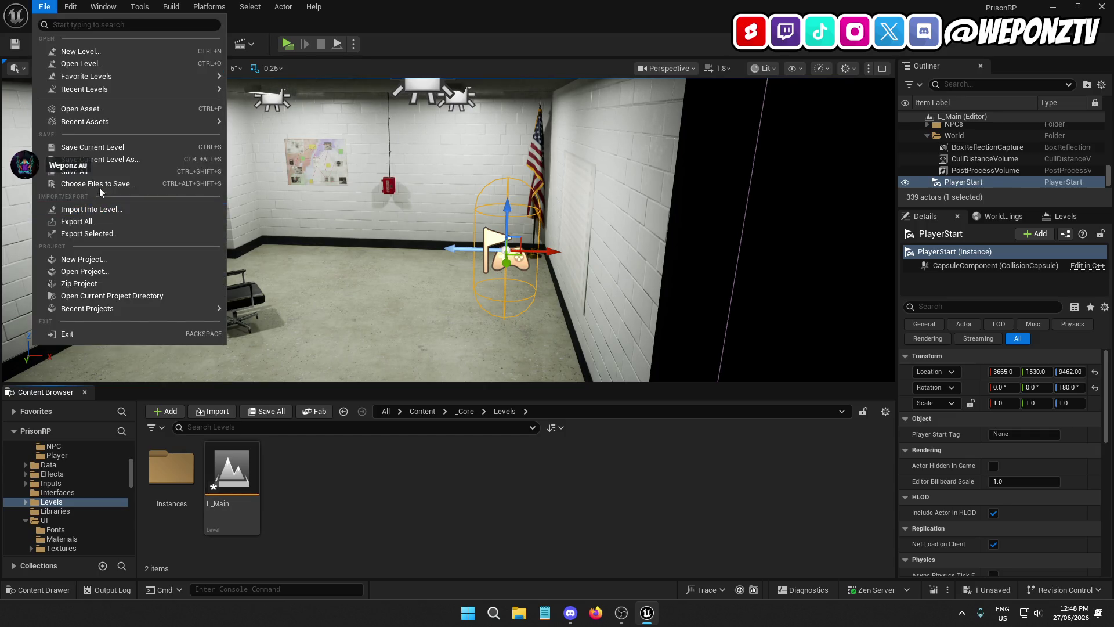
click(98, 173)
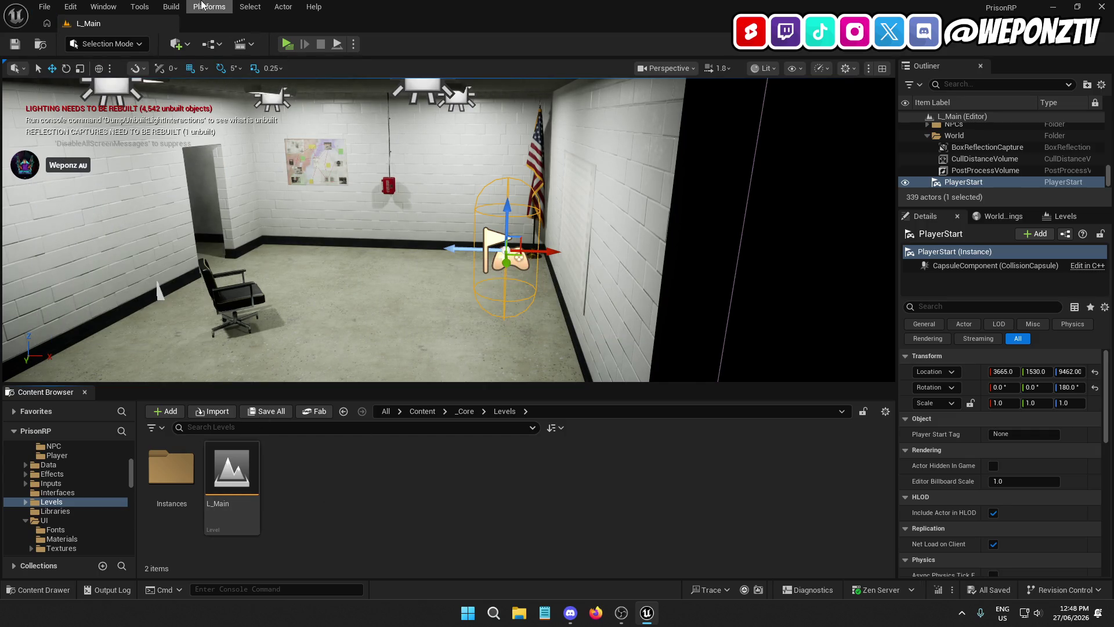
click(171, 7)
mouse_move(197, 7)
click(199, 49)
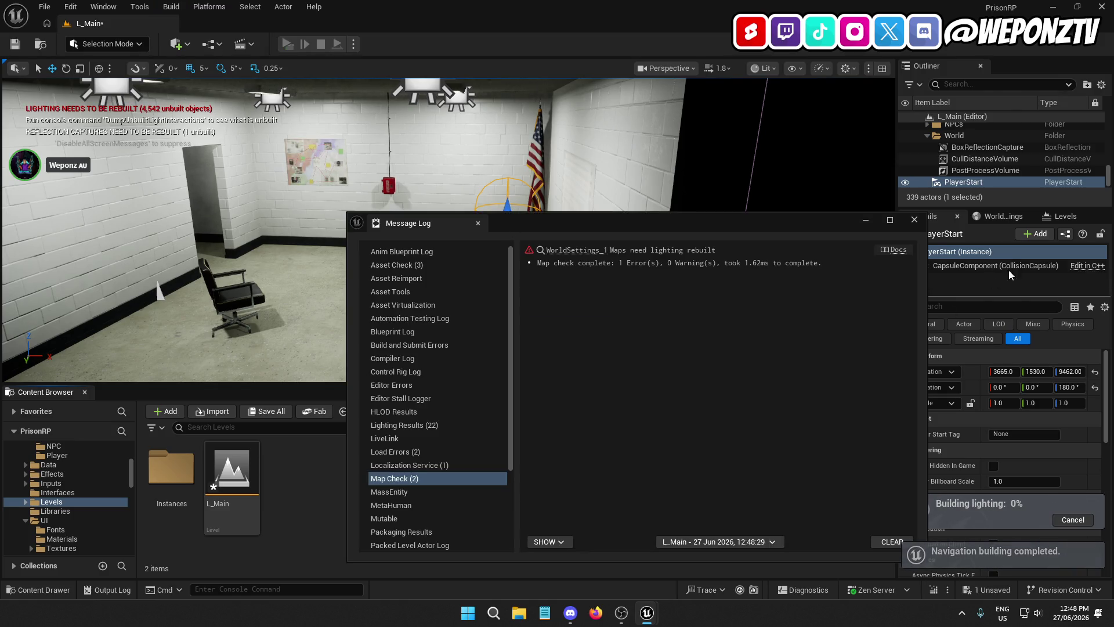
- Dismiss the Message Log, and close it again once the lighting build finishes
click(915, 219)
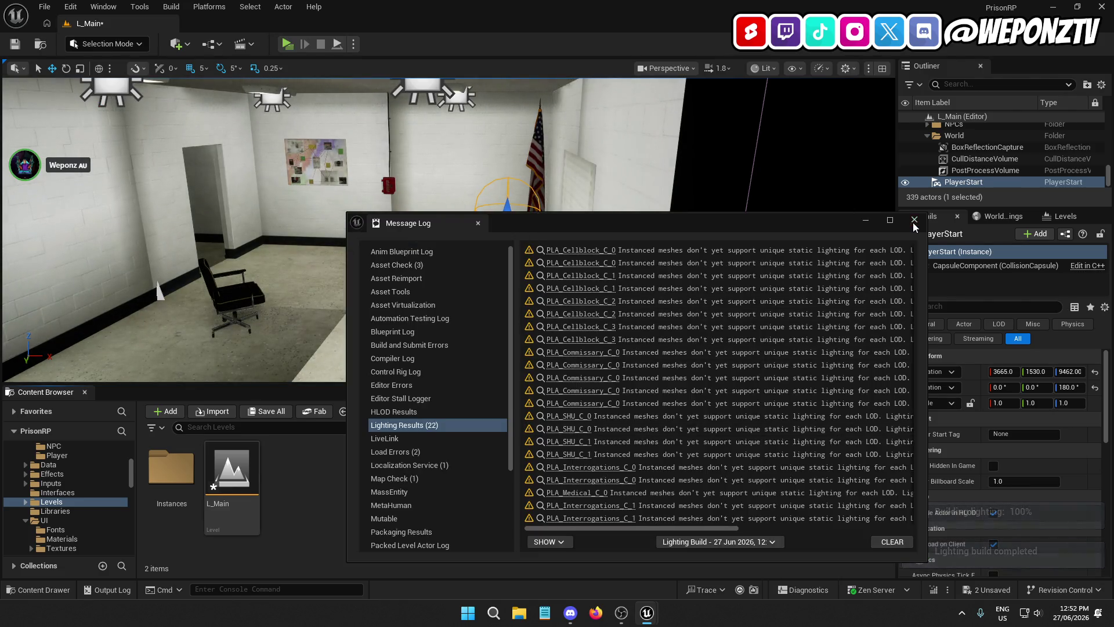
click(914, 221)
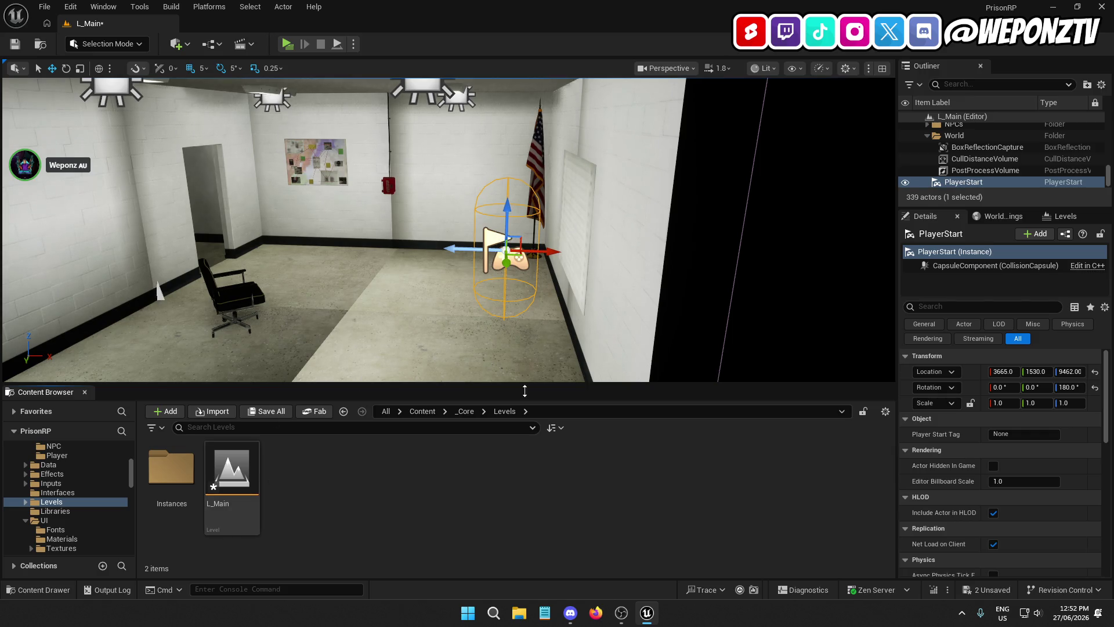
- Look around the relit room, frame the PlayerStart, and save the level
scroll(525, 372, down, 3)
scroll(525, 371, down, 5)
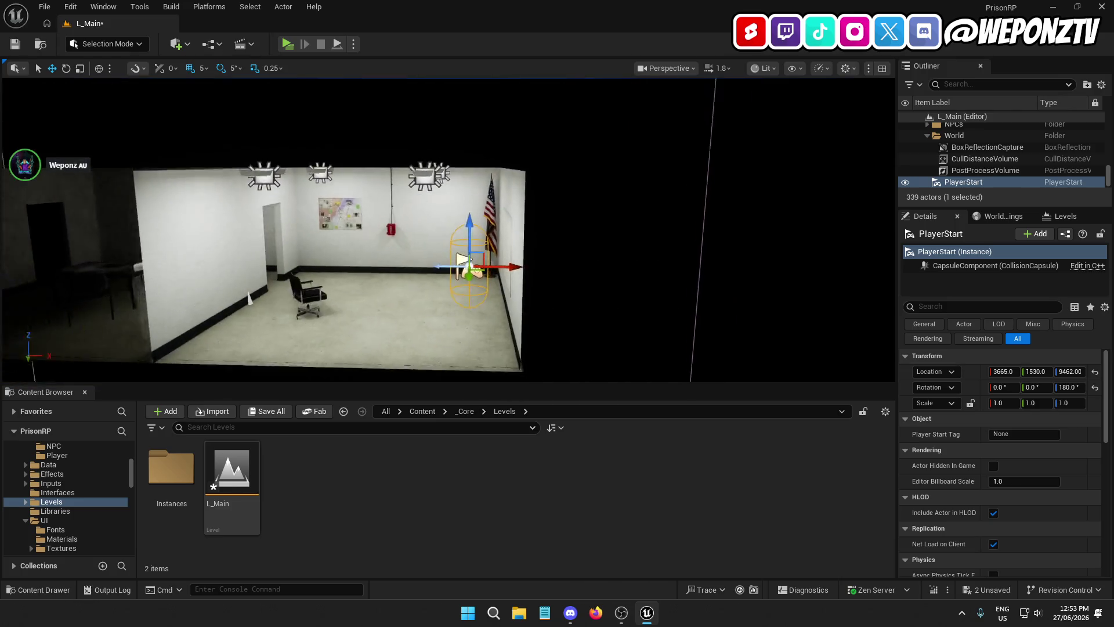
scroll(448, 230, up, 5)
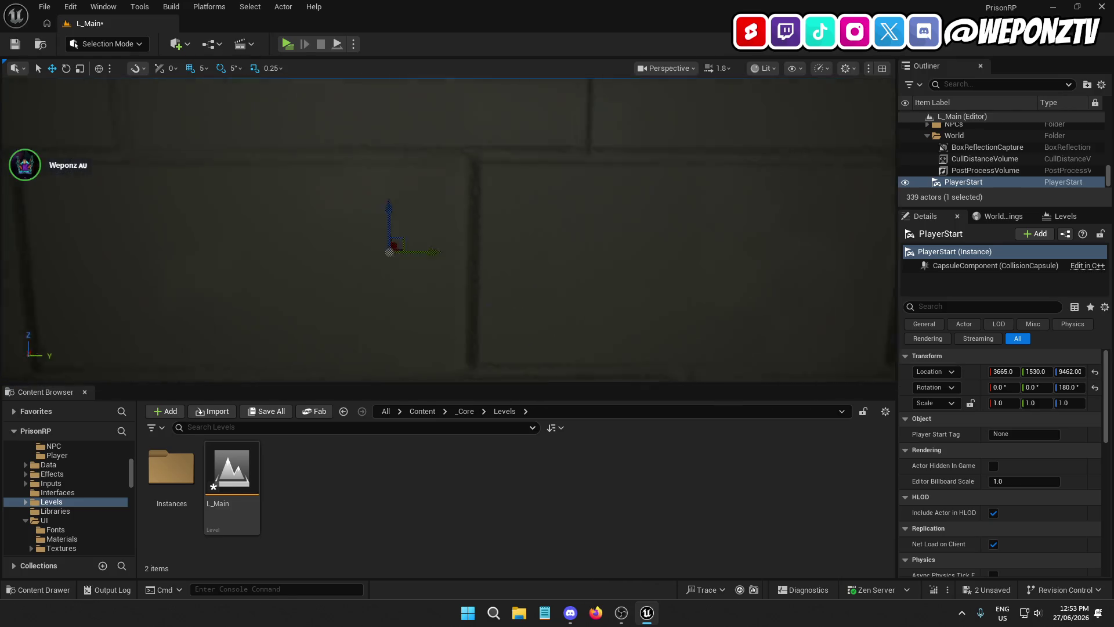
key(f)
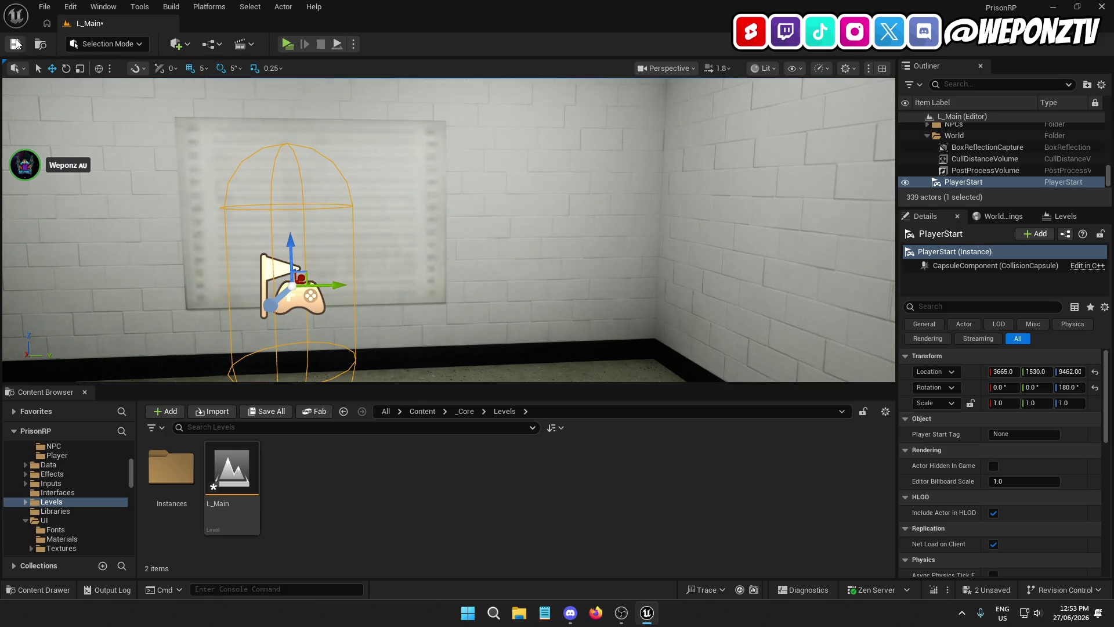
click(16, 44)
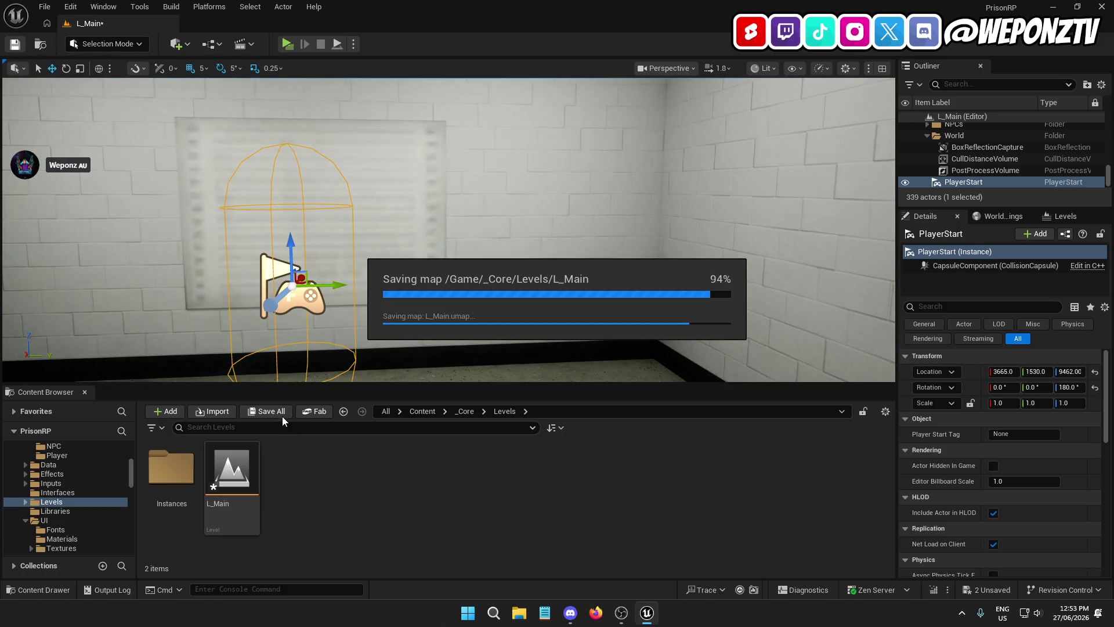
click(286, 45)
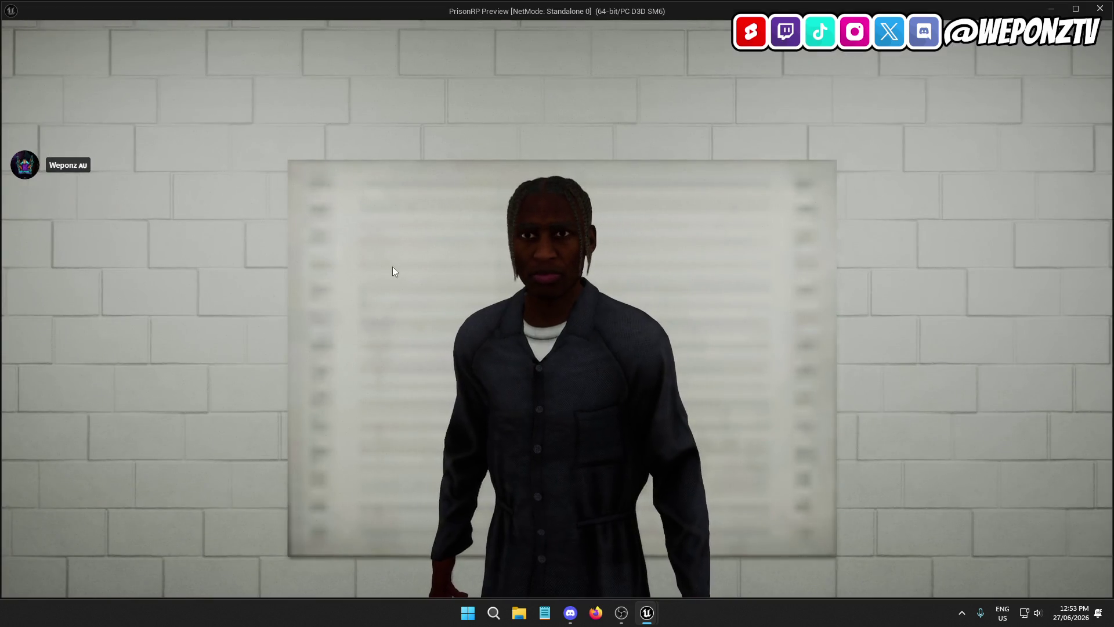
key(Escape)
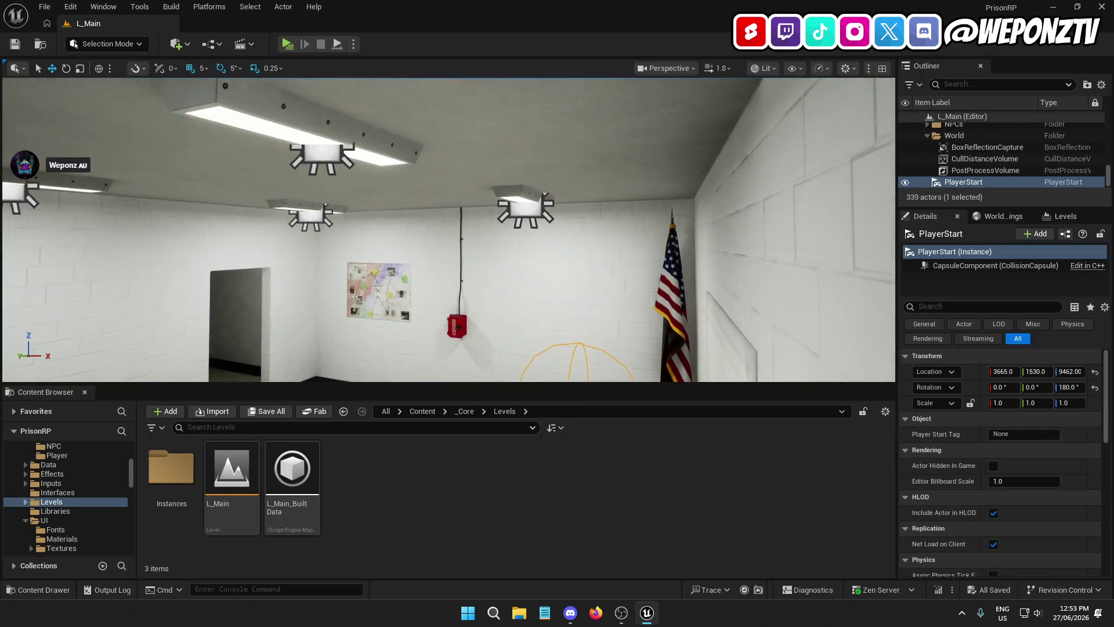
key(f)
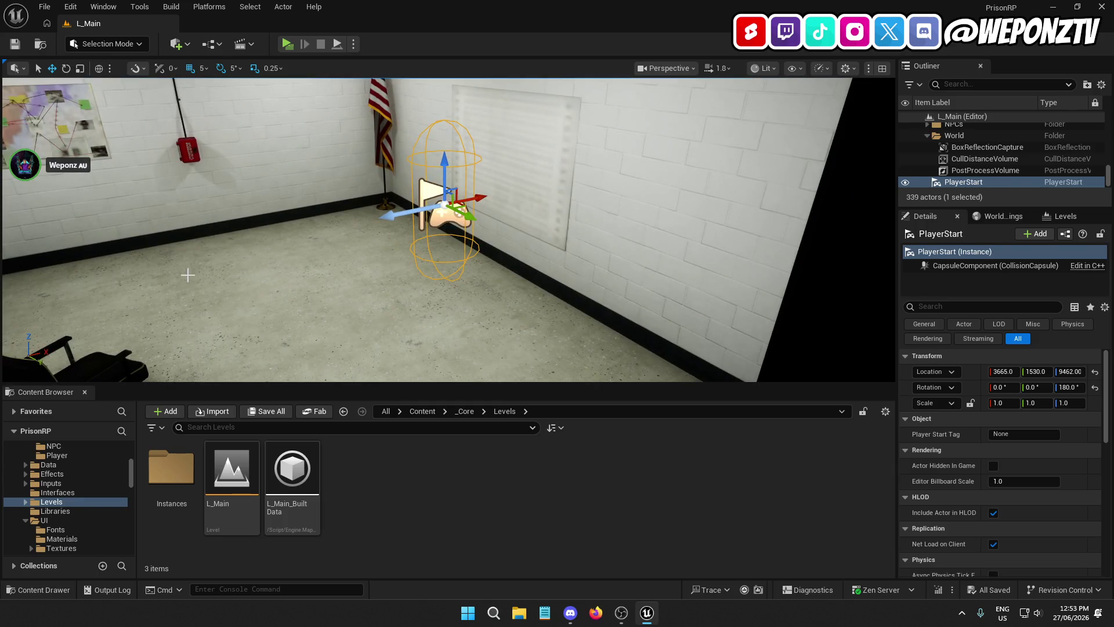
mouse_move(418, 176)
mouse_down()
mouse_move(417, 244)
mouse_move(418, 175)
mouse_move(348, 162)
mouse_move(348, 186)
mouse_move(372, 151)
mouse_move(406, 145)
mouse_move(317, 183)
mouse_up()
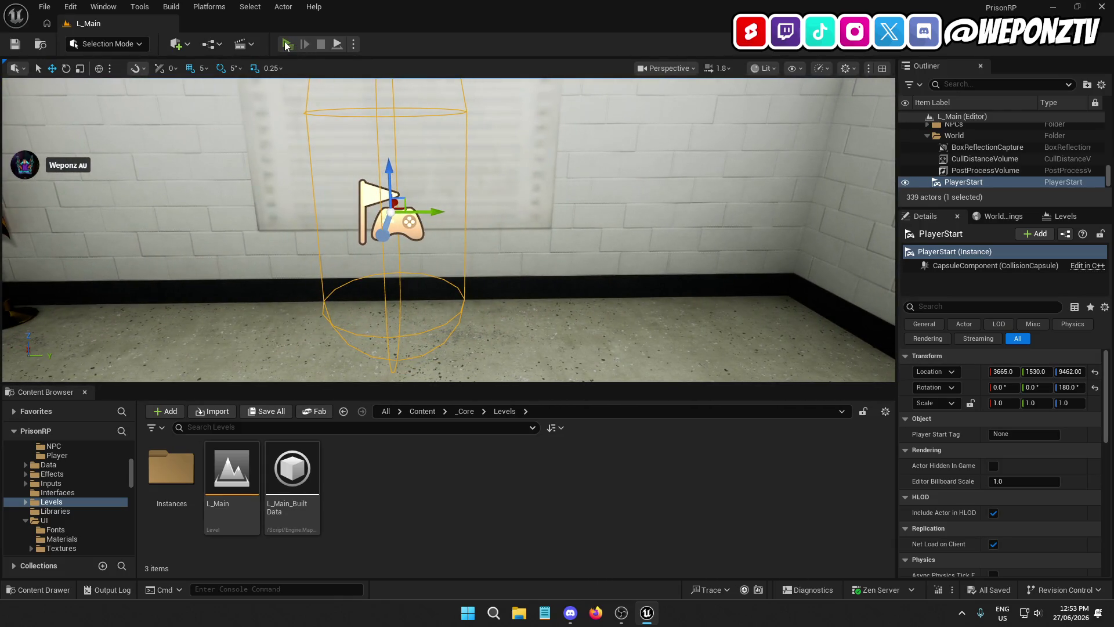
- Launch the standalone PrisonRP preview again with Alt+P
key(alt+p)
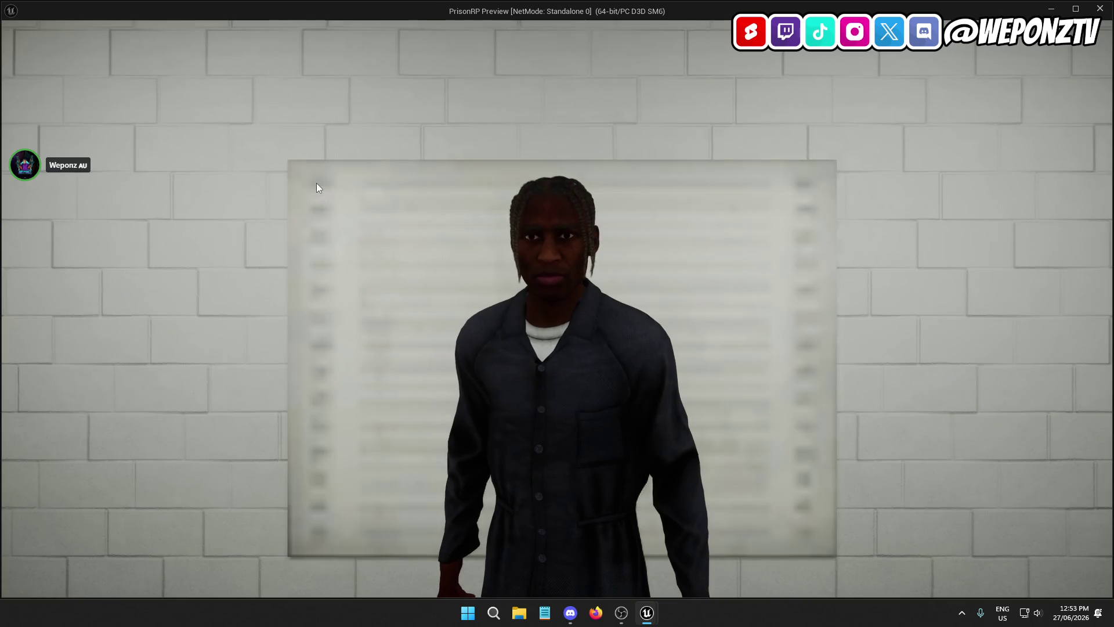